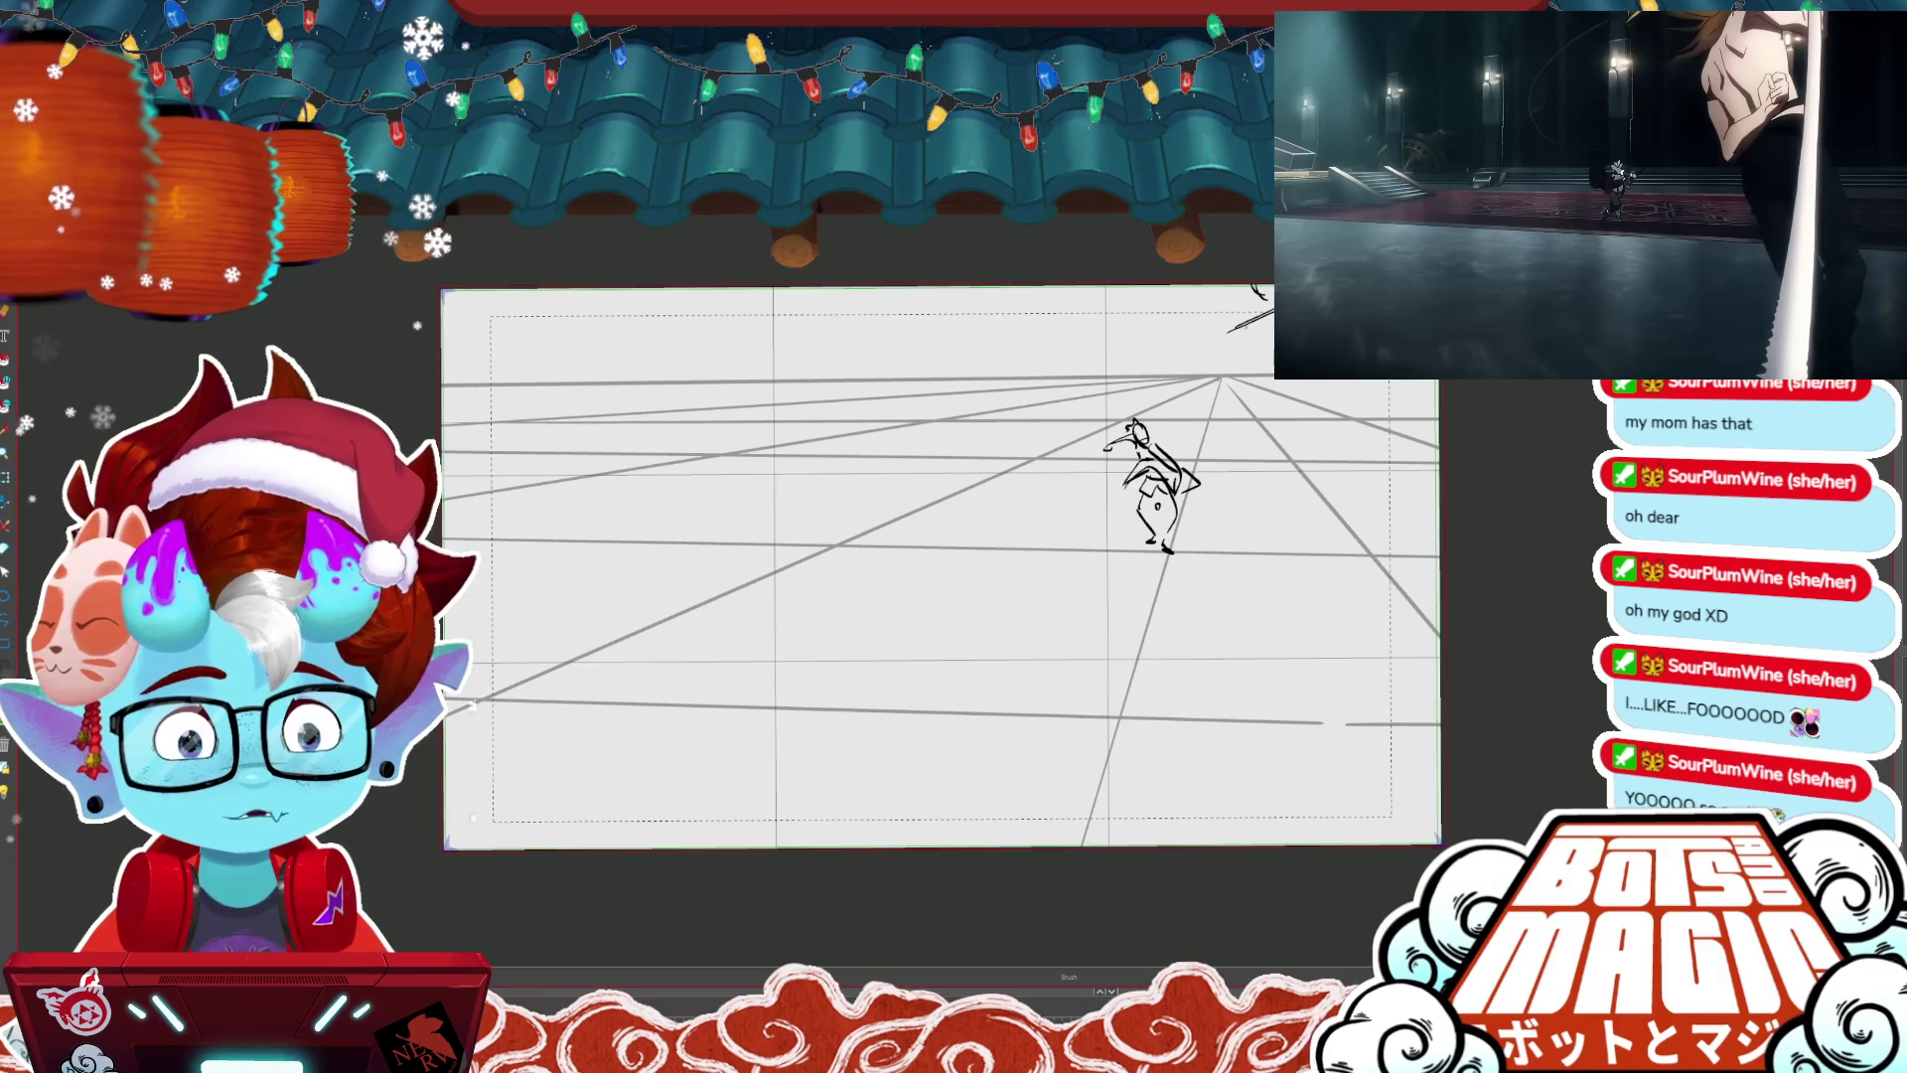
- Add a short stroke near the vanishing point and redraw the curved stroke on the right
{"action": "left_click_drag", "start_coordinate": [1228, 329], "coordinate": [1222, 381]}
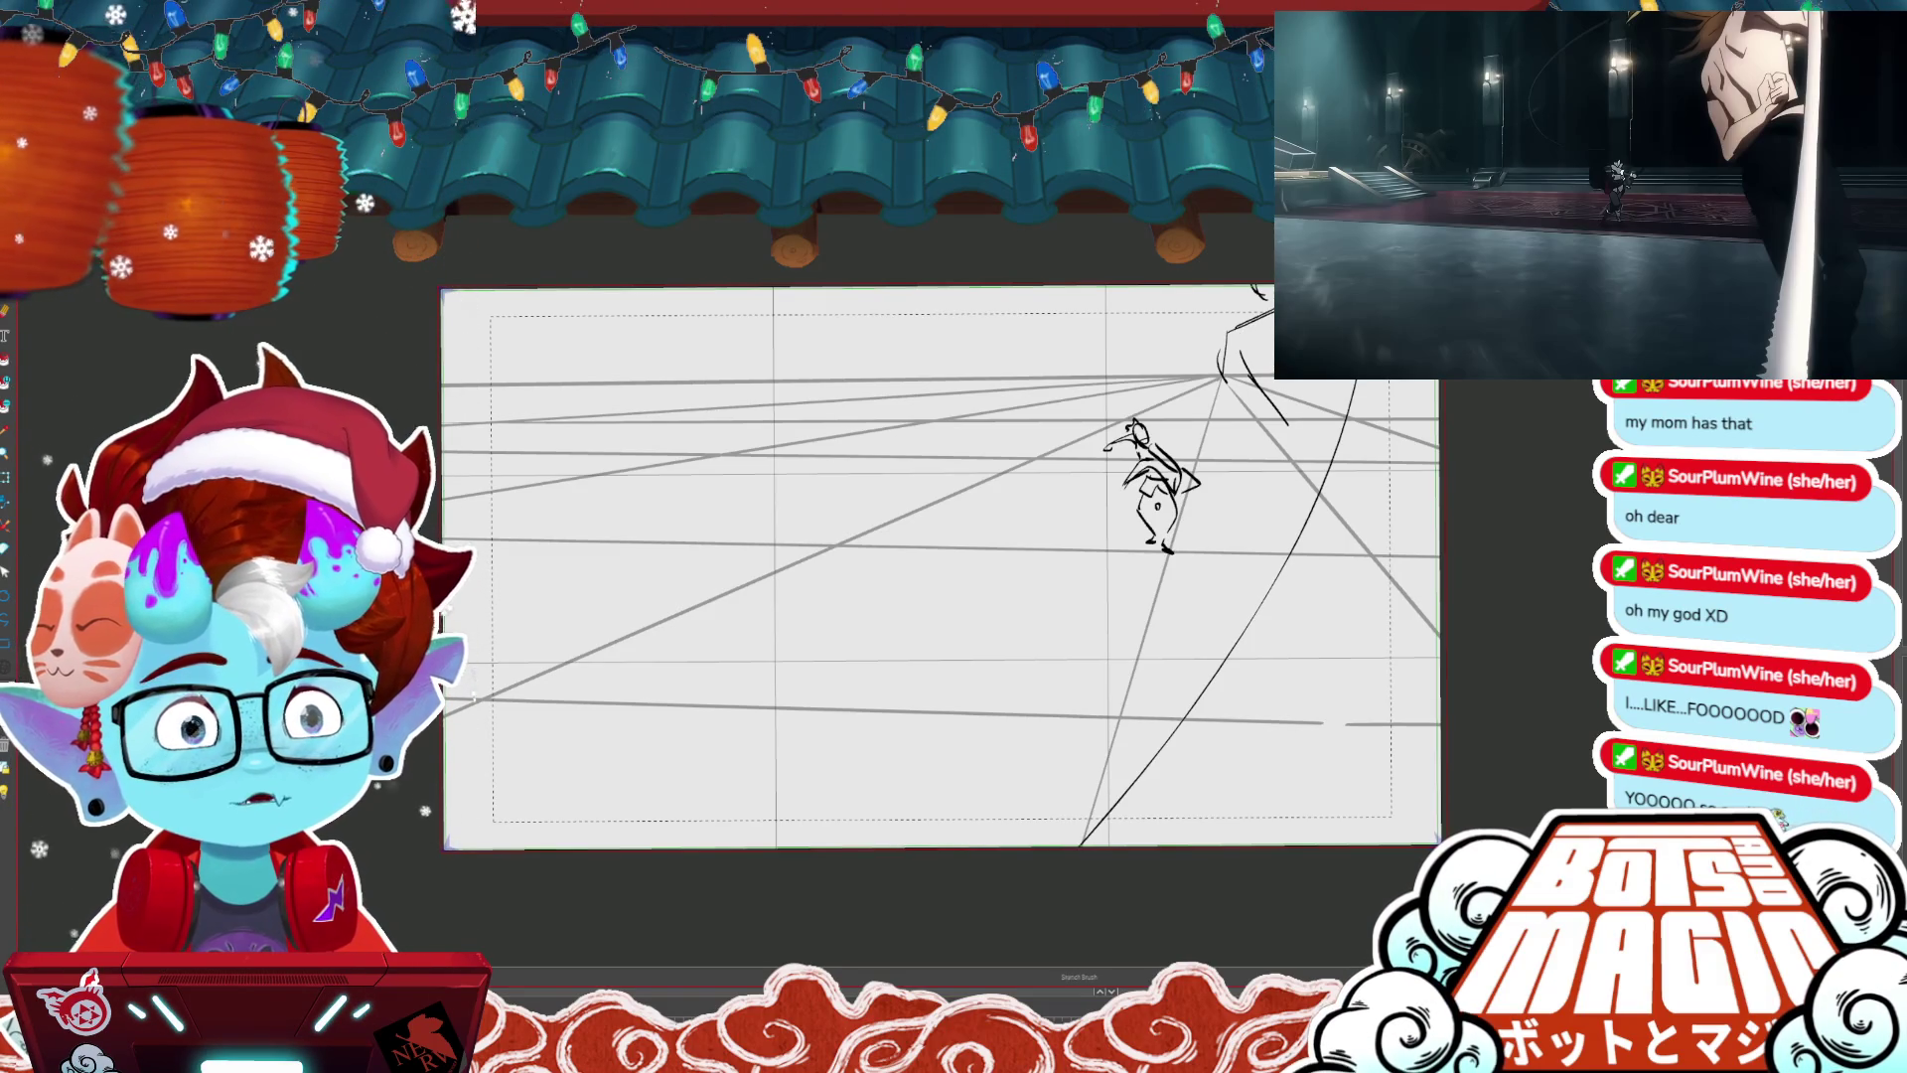
{"action": "key", "text": "ctrl+z"}
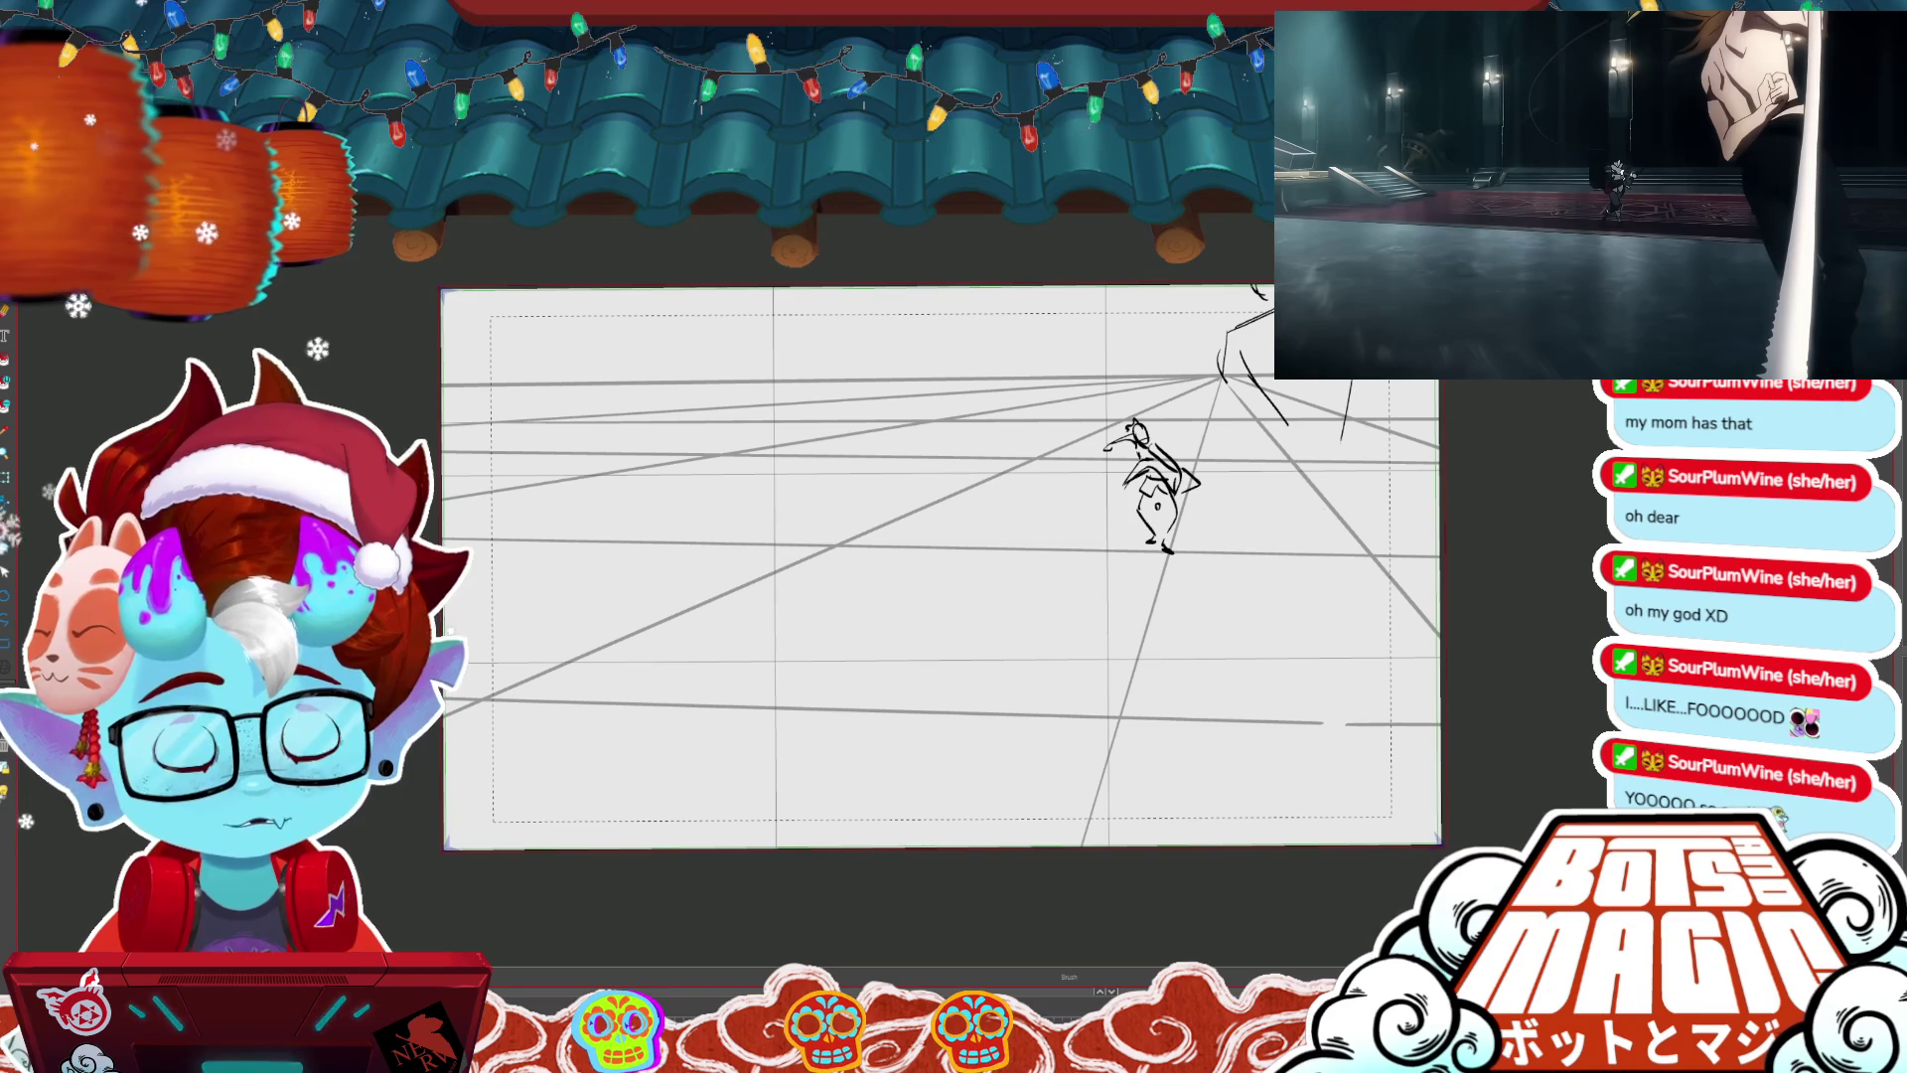
{"action": "left_click_drag", "start_coordinate": [1256, 665], "coordinate": [1350, 382]}
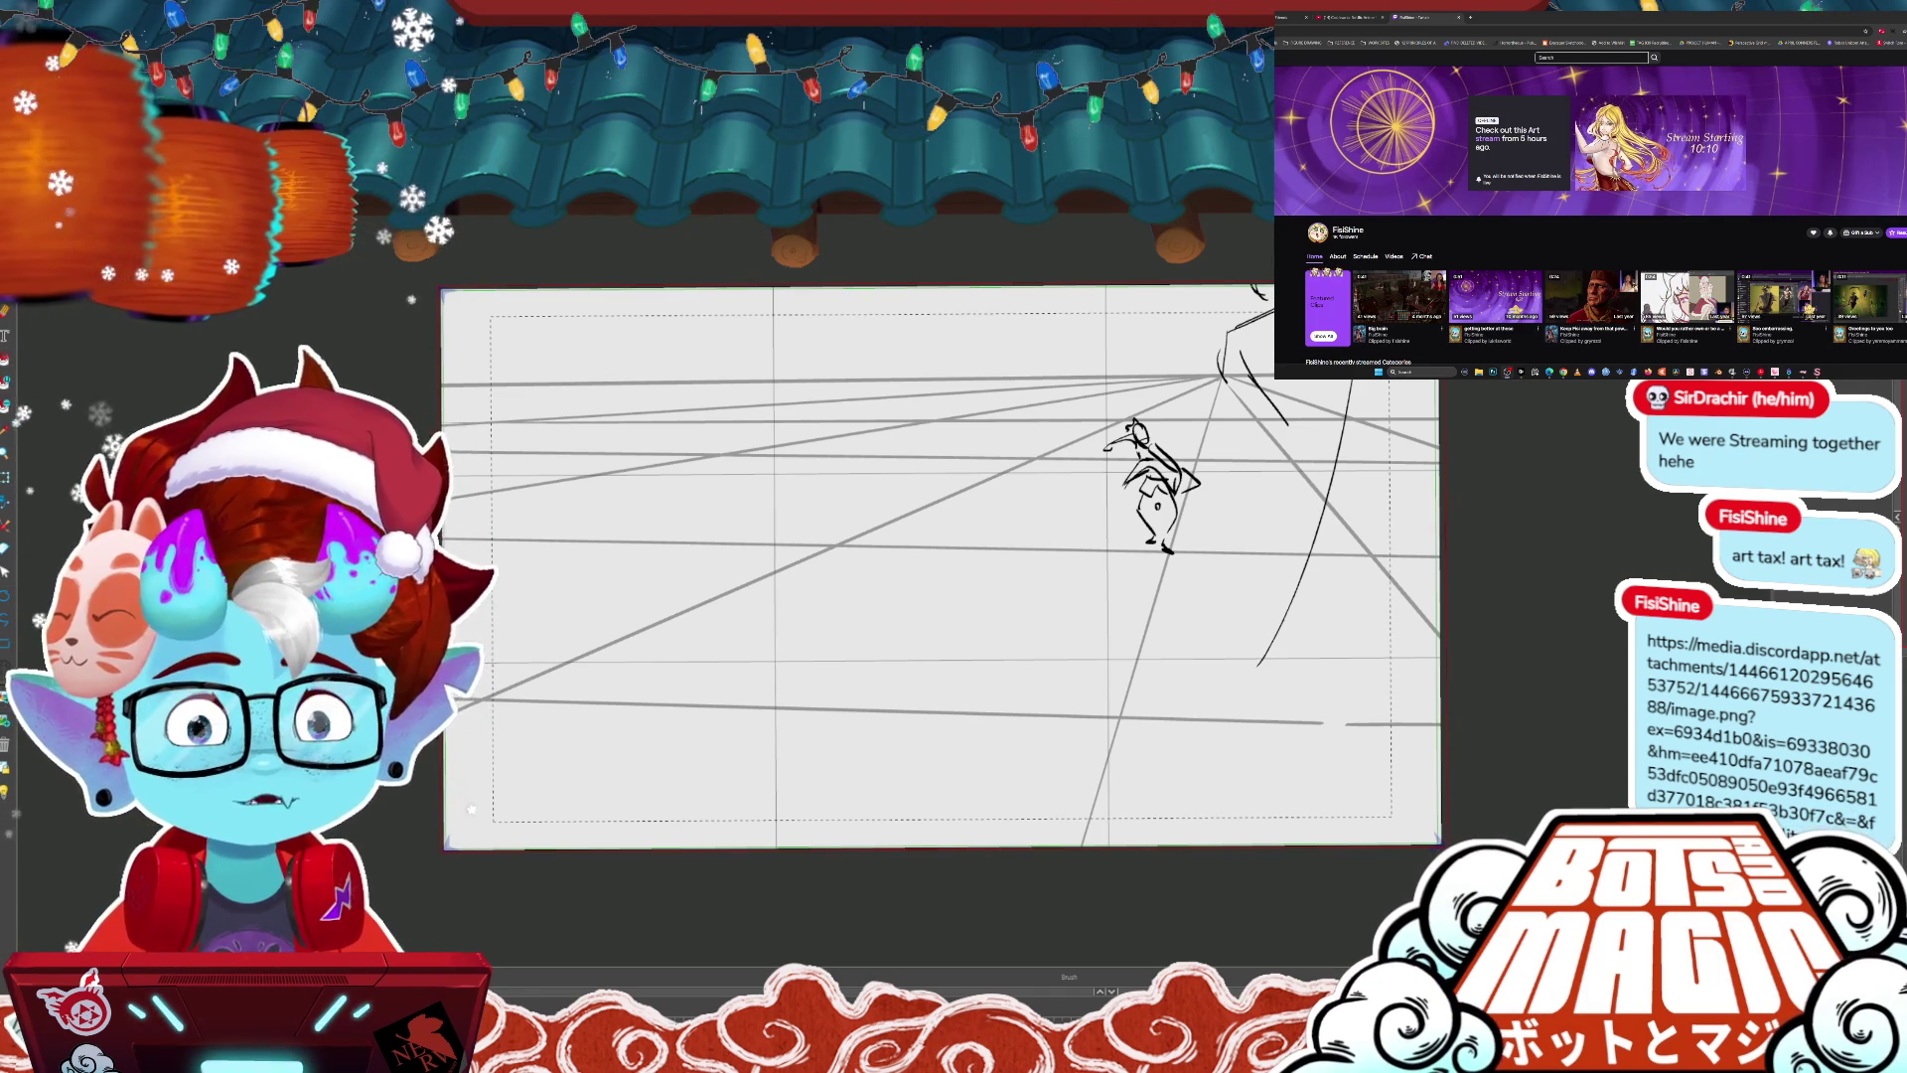
{"action": "key", "text": "ctrl+t"}
{"action": "key", "text": "ctrl+v"}
{"action": "key", "text": "Return"}
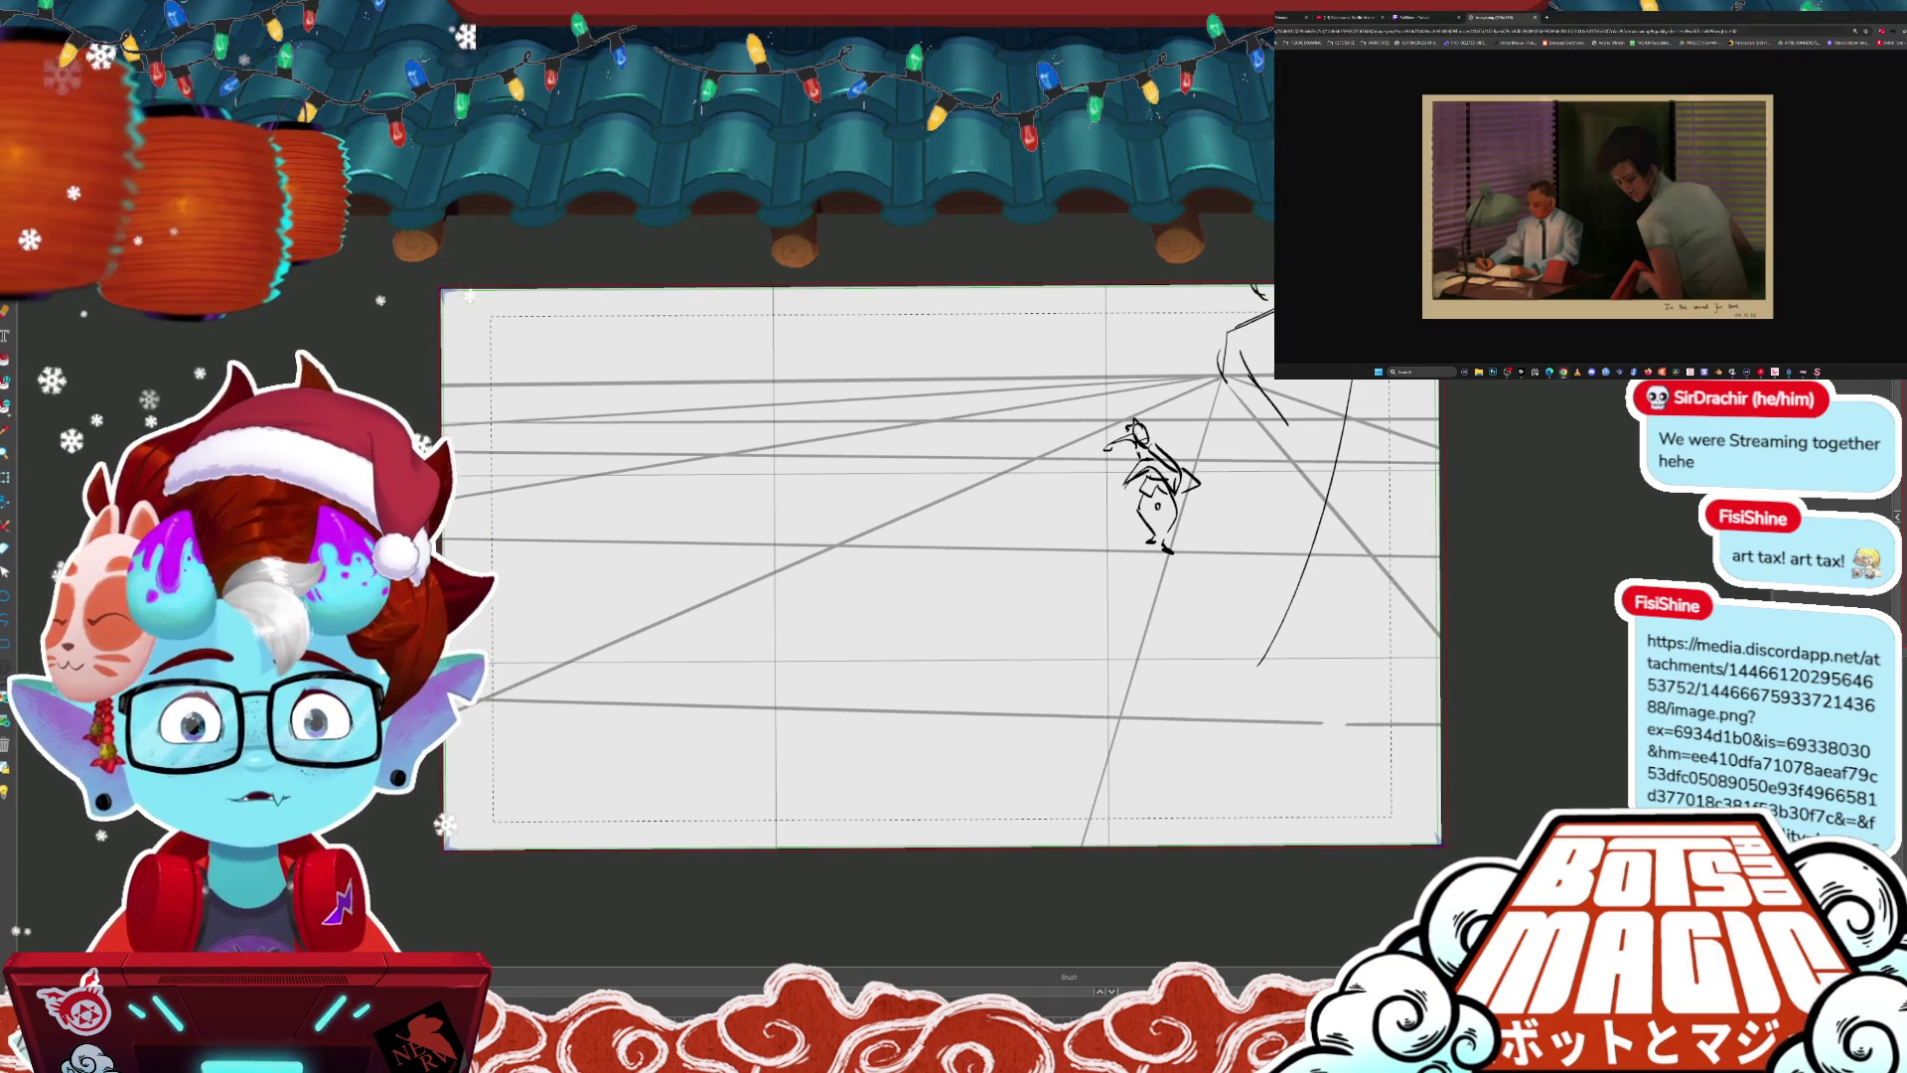
- Pop the shared painting into its own maximized window and zoom in, then switch to the comic image
{"action": "mouse_move", "coordinate": [1500, 17]}
{"action": "left_mouse_down"}
{"action": "mouse_move", "coordinate": [766, 428]}
{"action": "mouse_move", "coordinate": [760, 405]}
{"action": "left_mouse_up"}
{"action": "left_click", "coordinate": [1291, 404]}
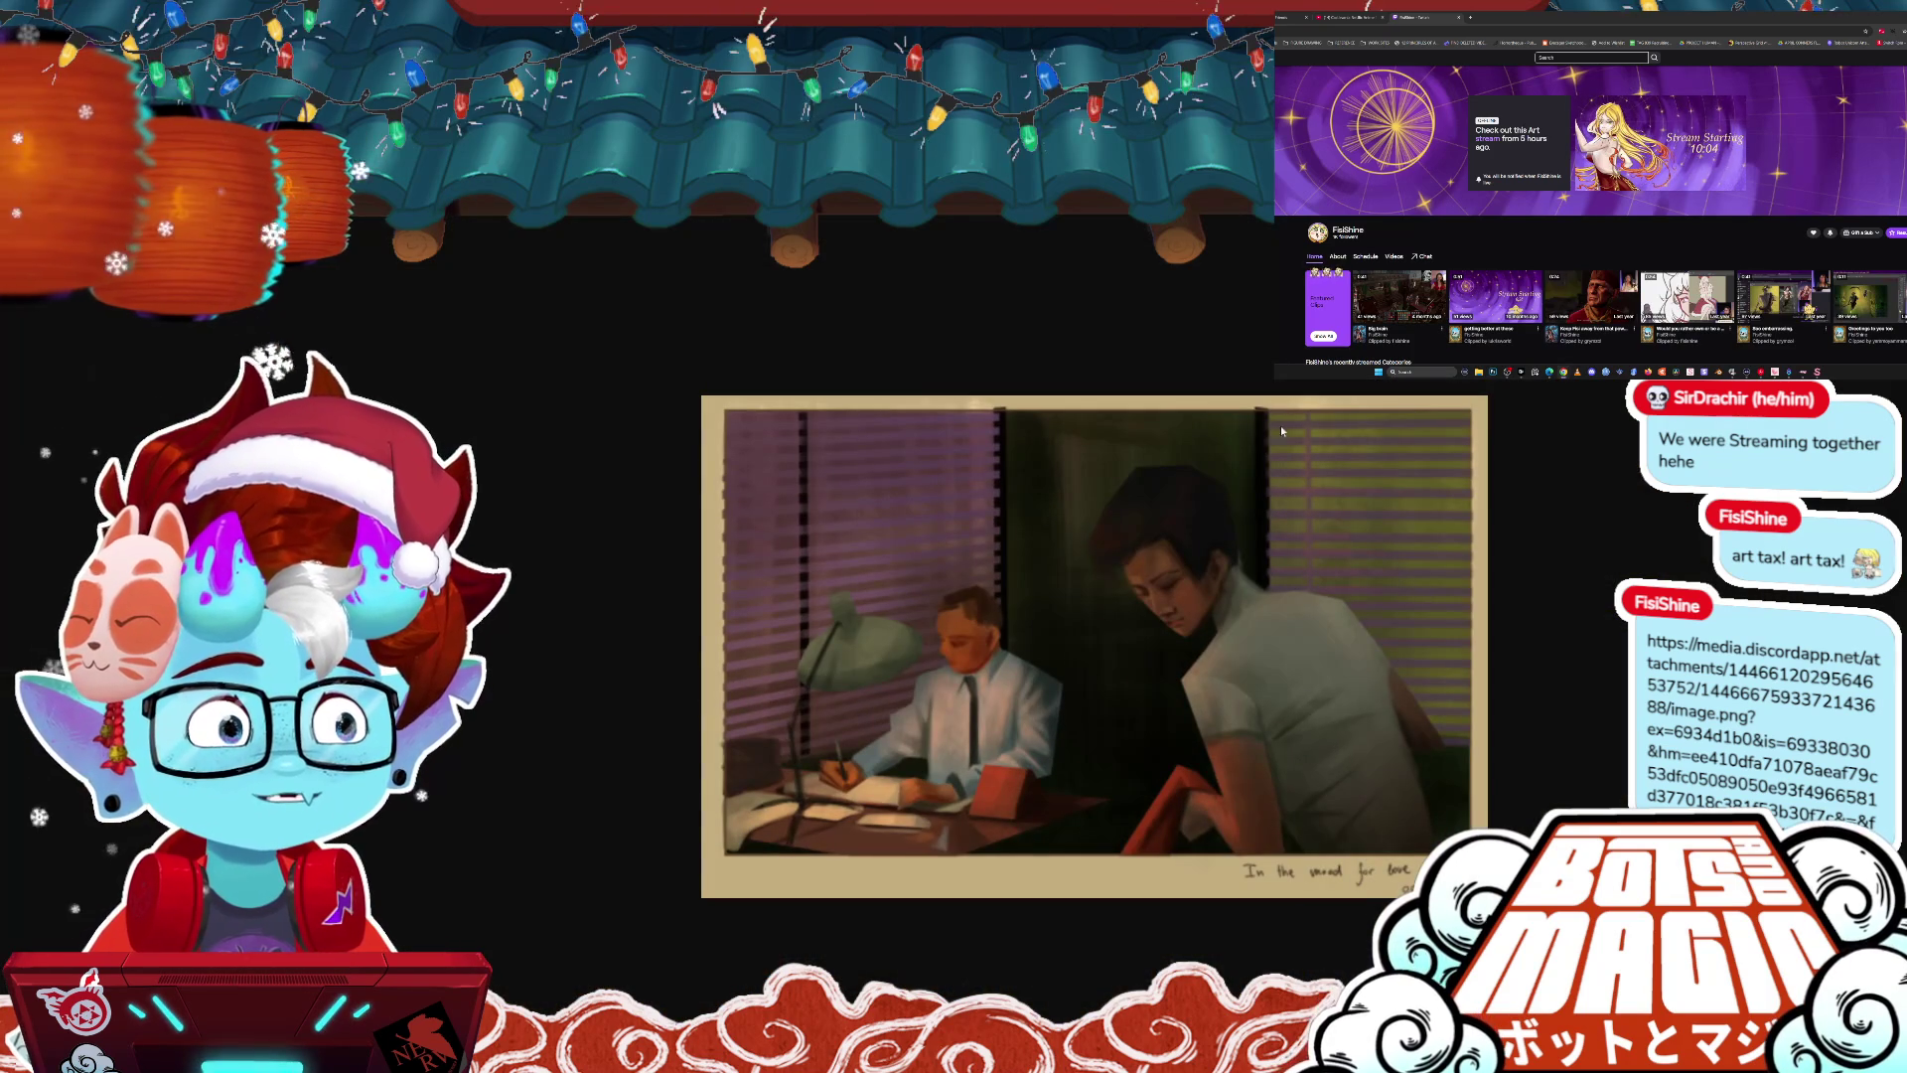
{"action": "key", "text": "ctrl+plus"}
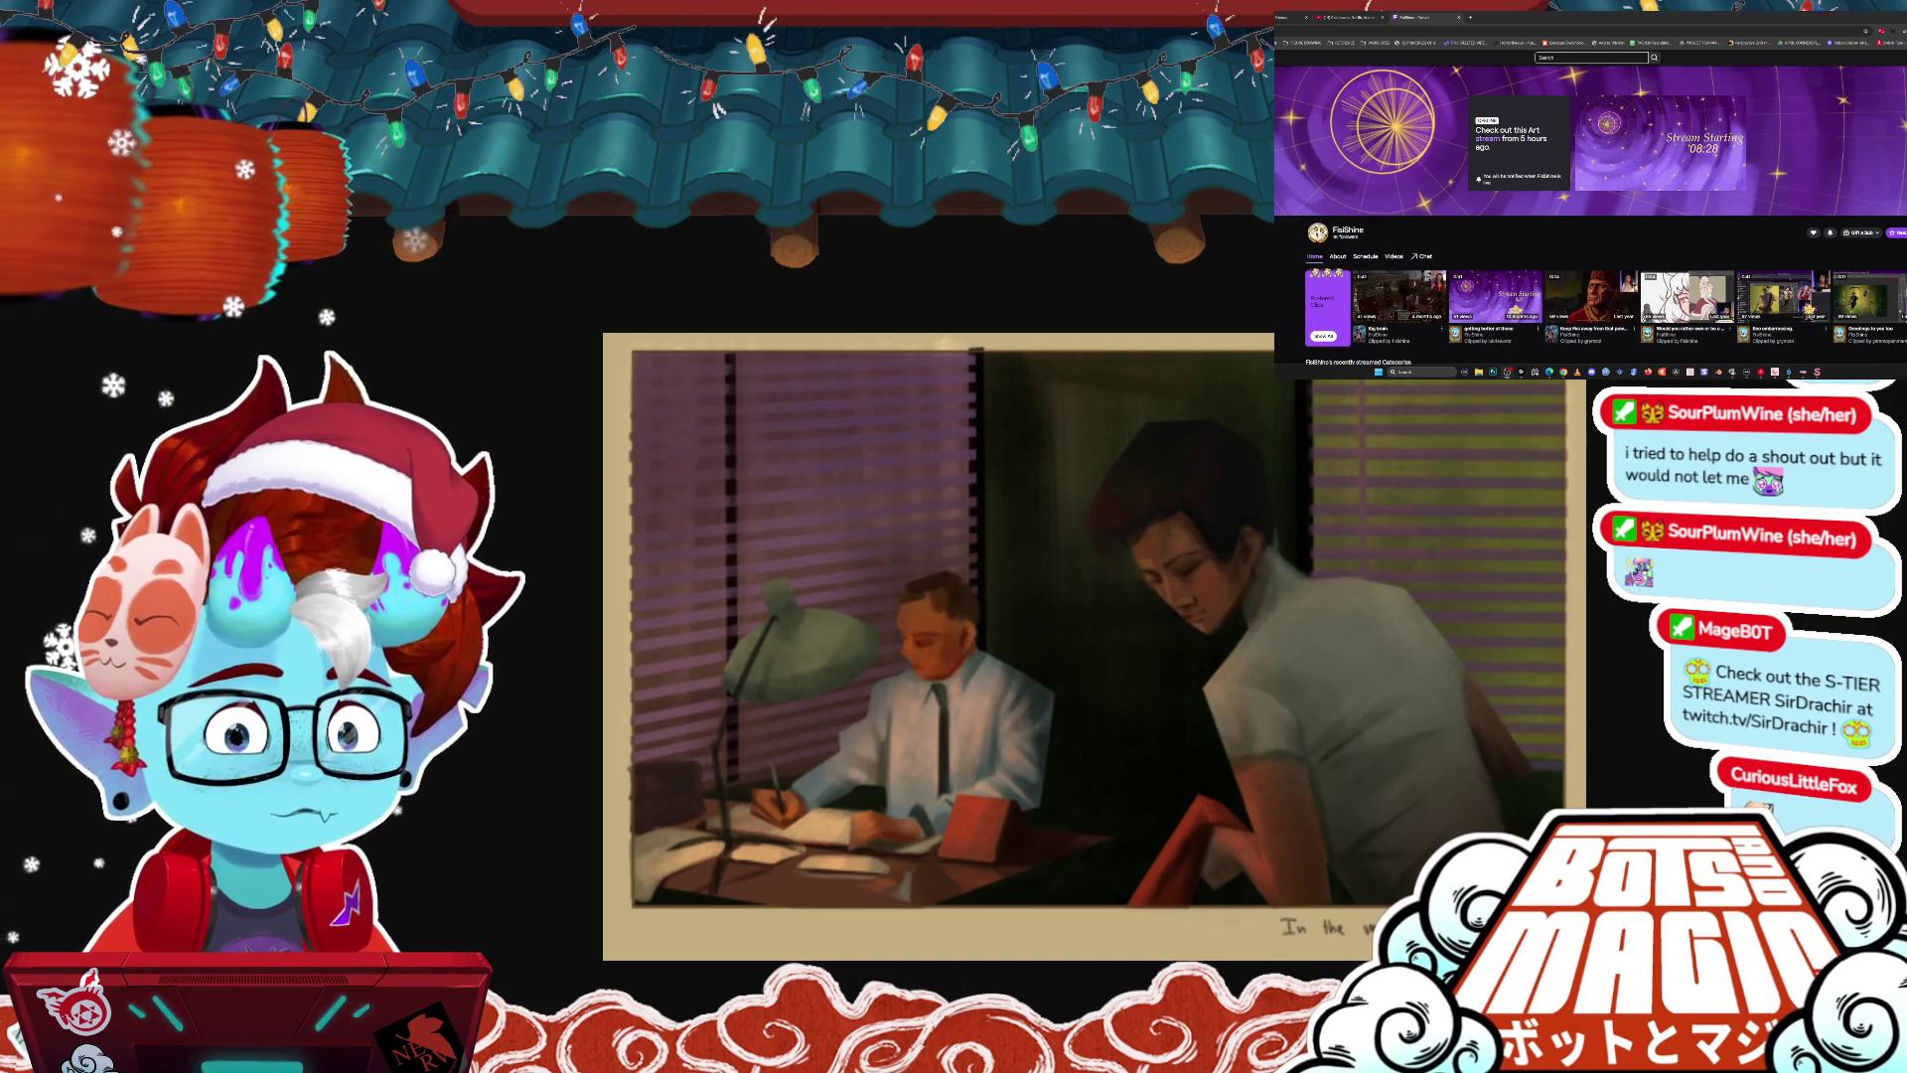
{"action": "left_click", "coordinate": [1347, 602]}
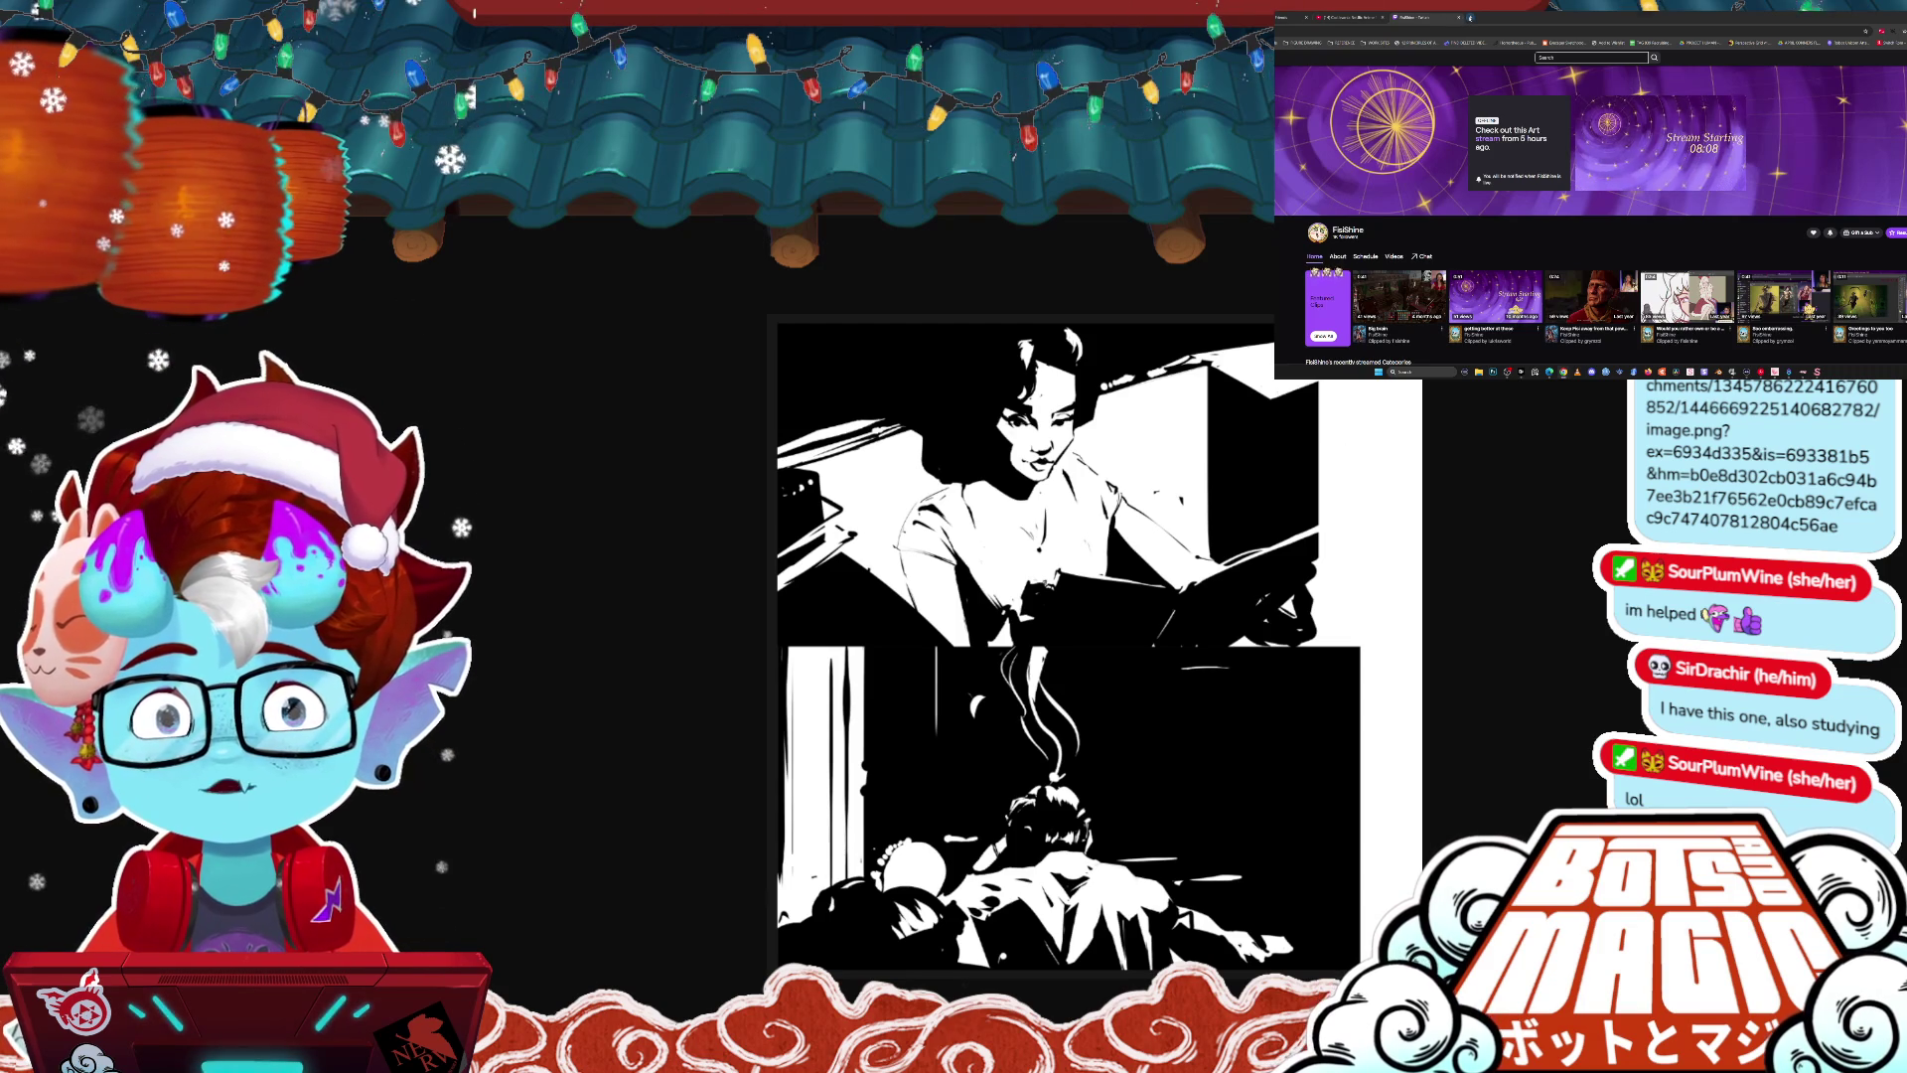
- Open a new Google tab in the second browser and focus its search box
{"action": "left_click", "coordinate": [1467, 17]}
{"action": "left_click", "coordinate": [1625, 132]}
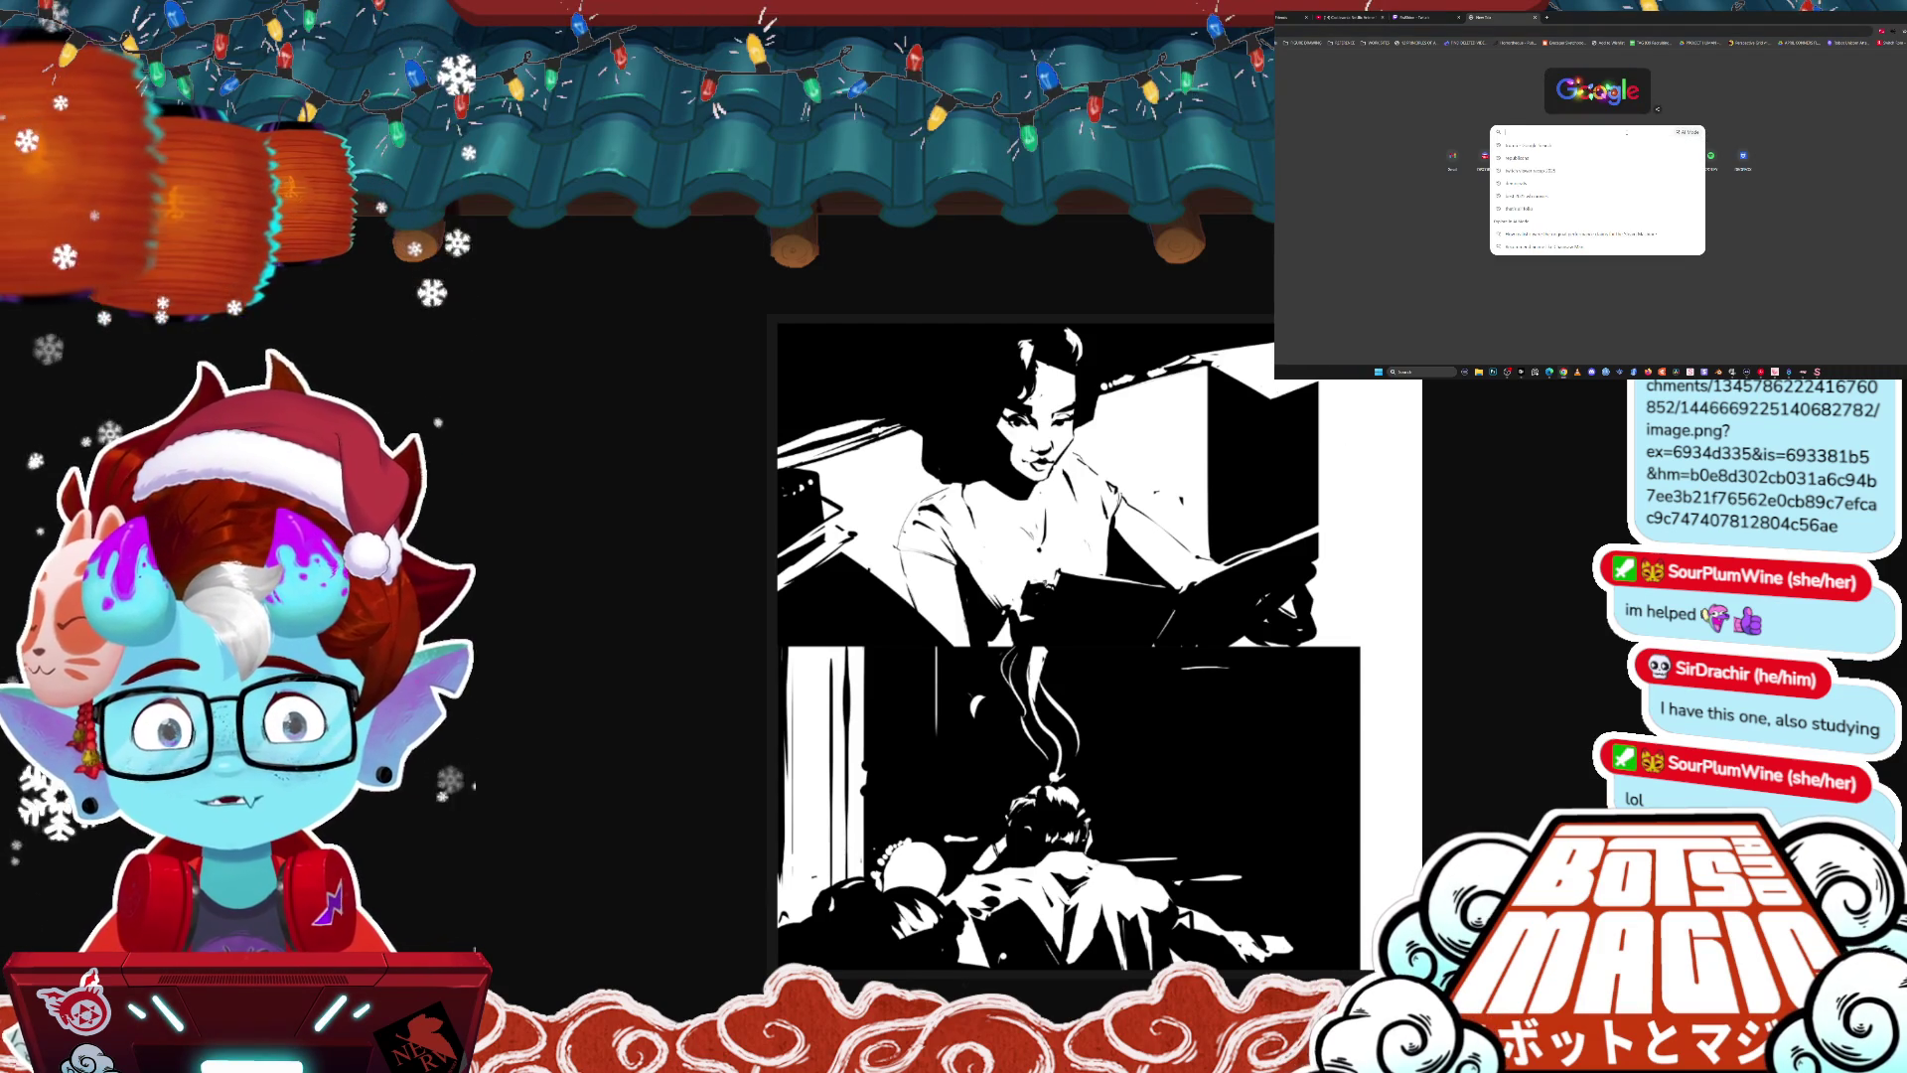
- Search Google for Framed Ink via 'framed', then switch back to the colour office painting
{"action": "type", "text": "frame"}
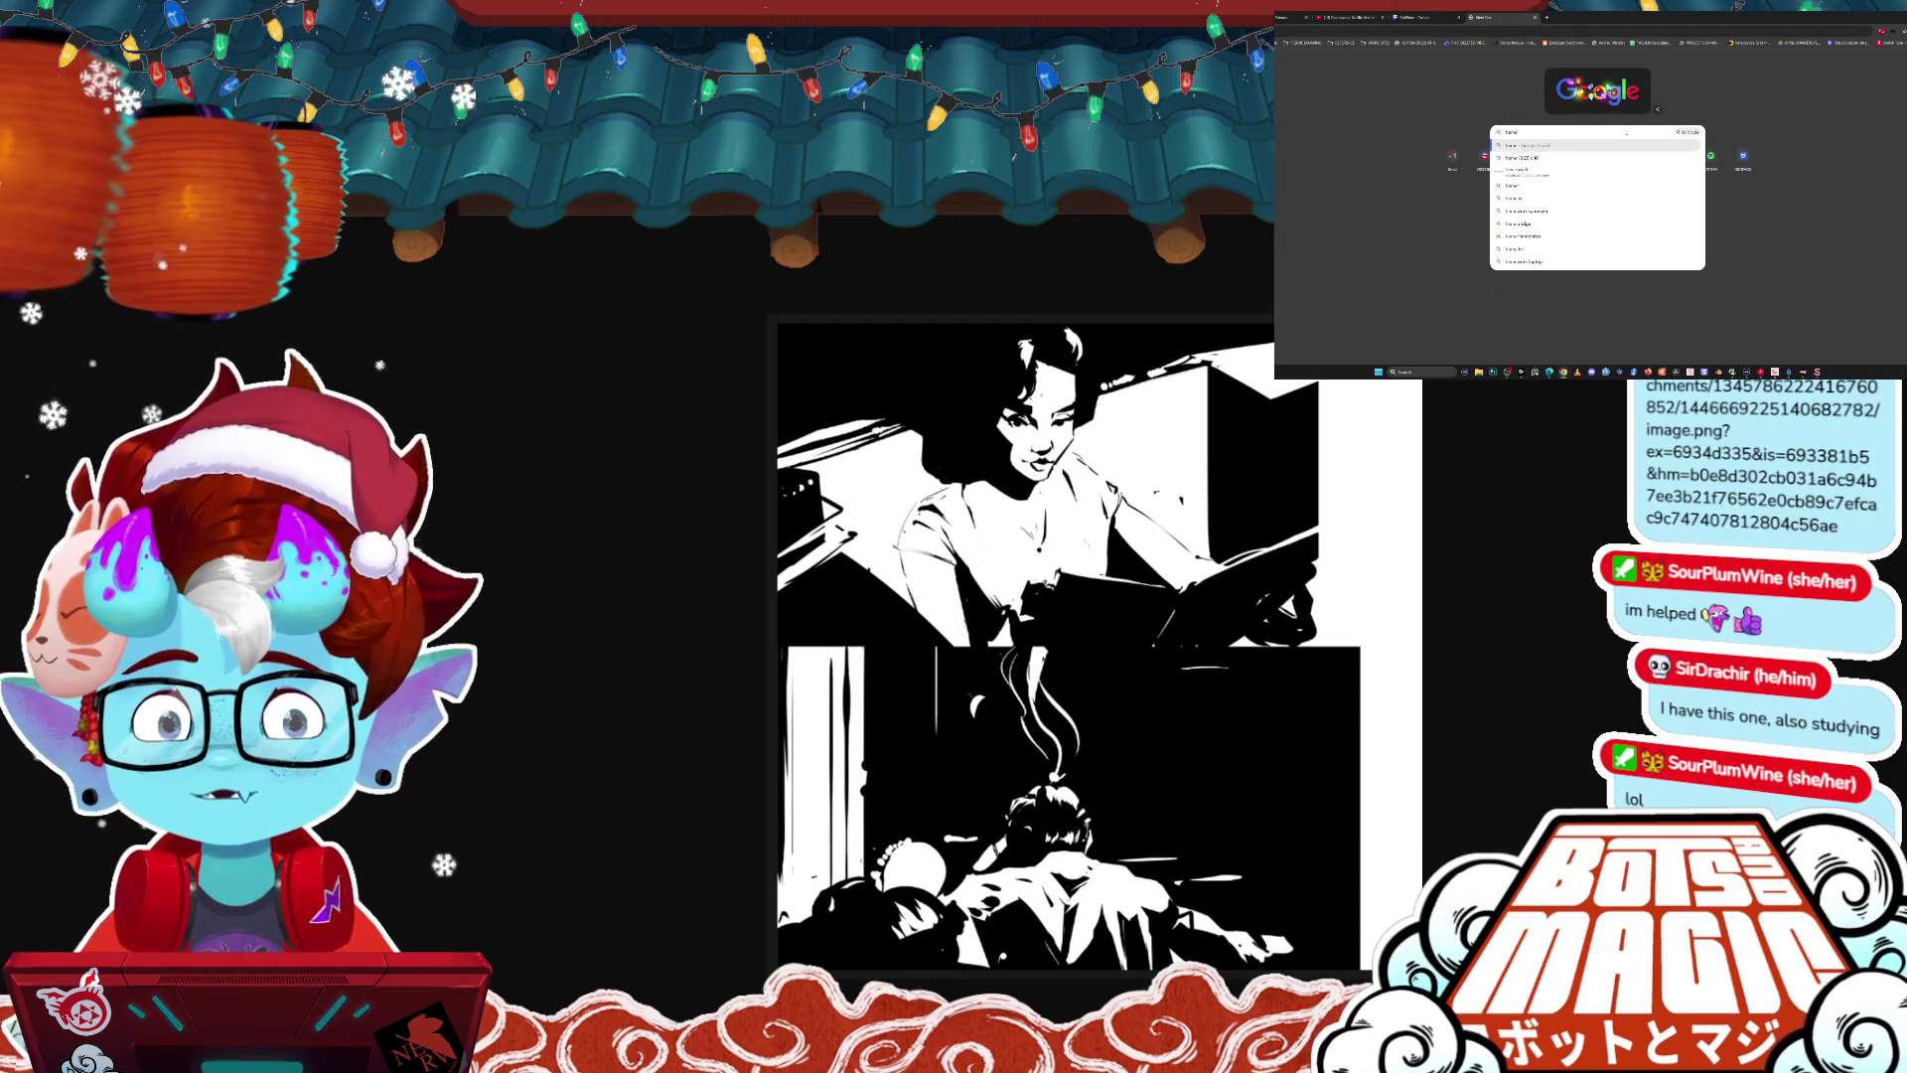
{"action": "type", "text": "d ink"}
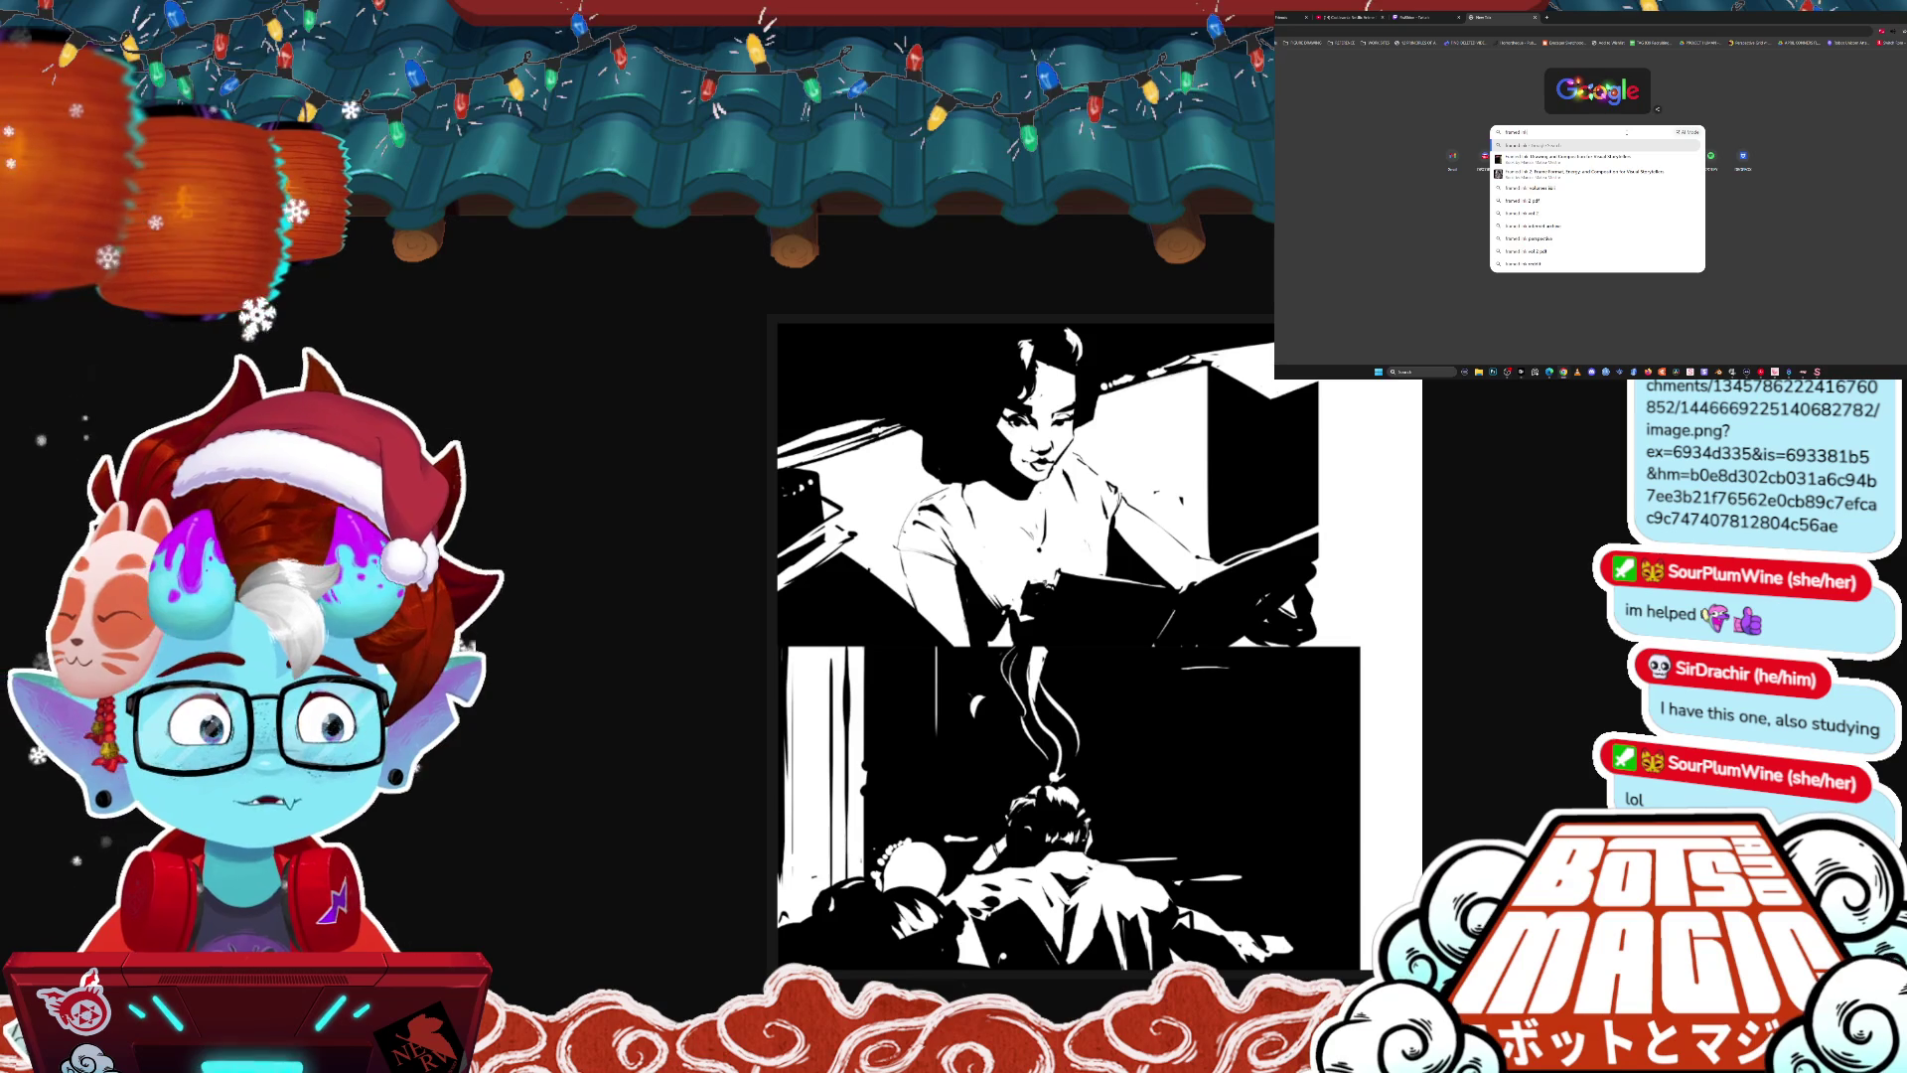
{"action": "key", "text": "Return"}
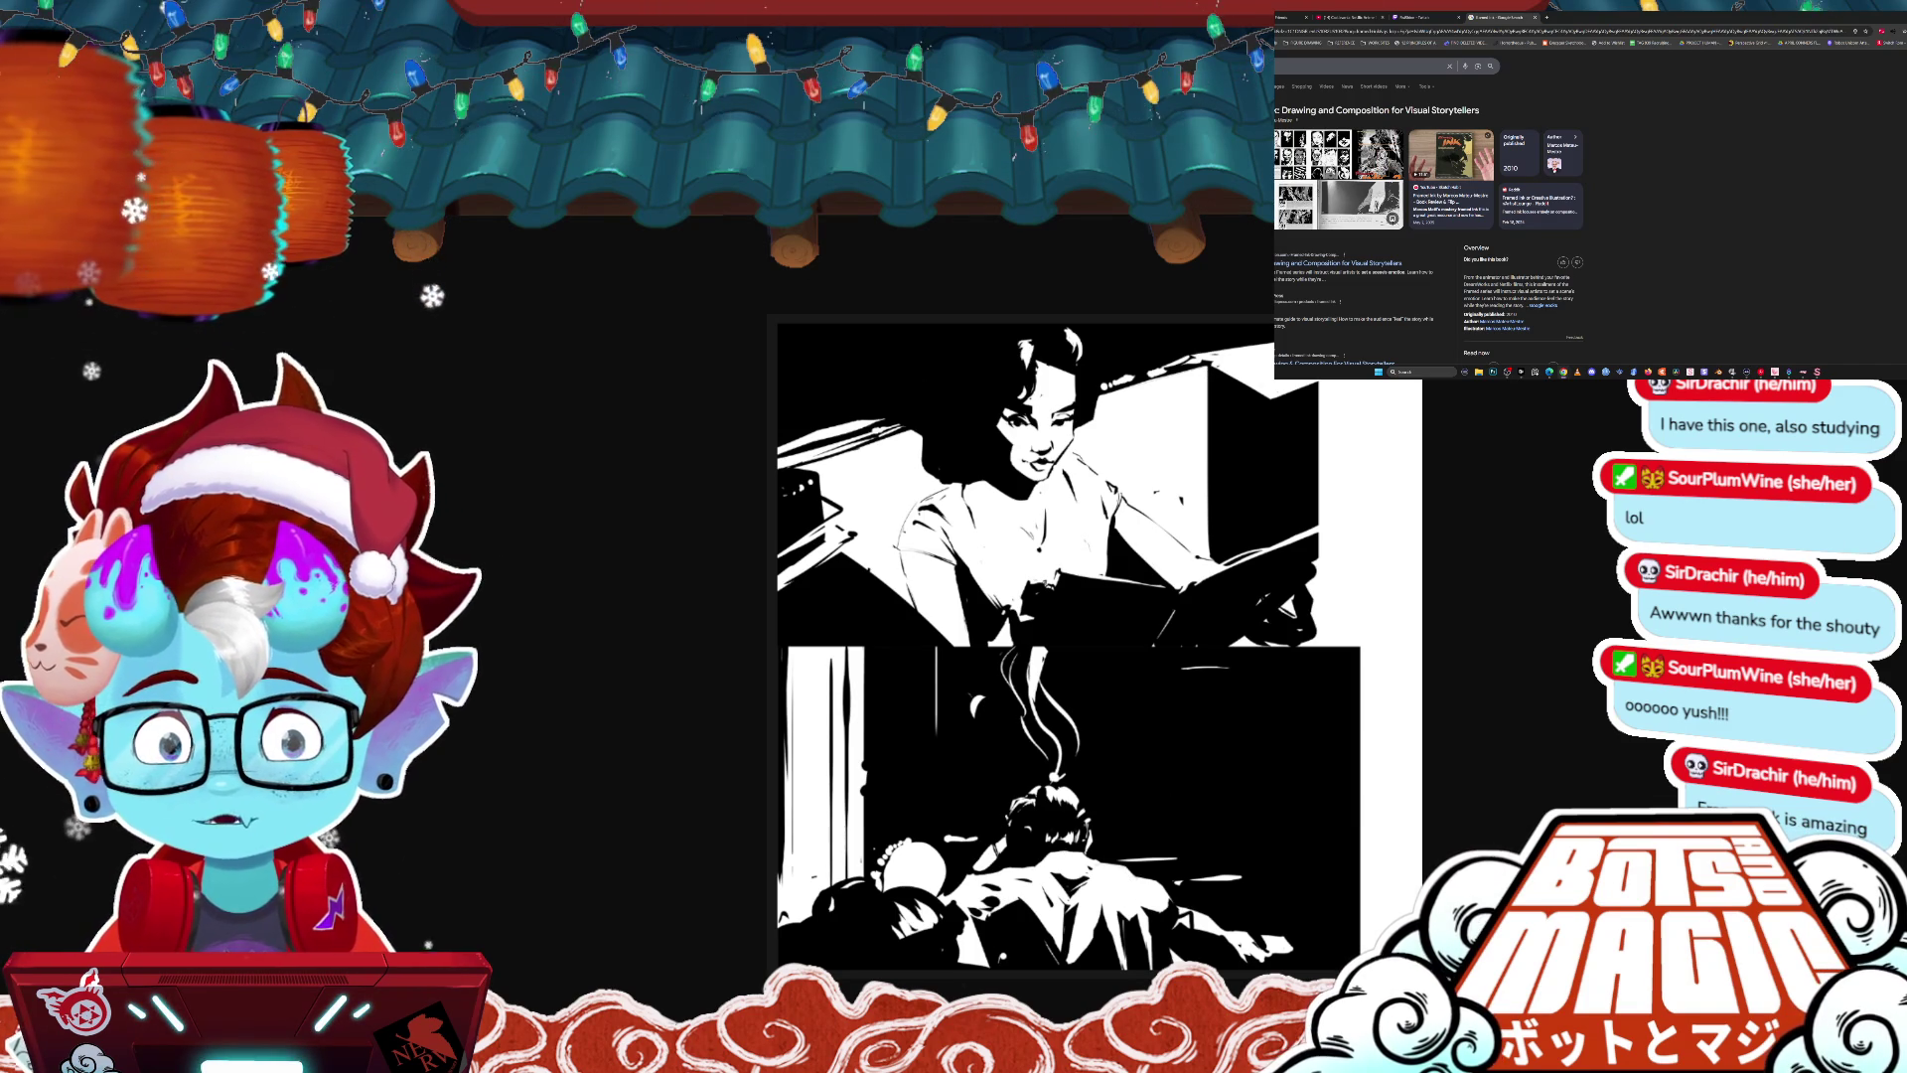
{"action": "key", "text": "Right"}
- Flip between the comic image and the office painting, then return to the storyboard canvas
{"action": "key", "text": "Left"}
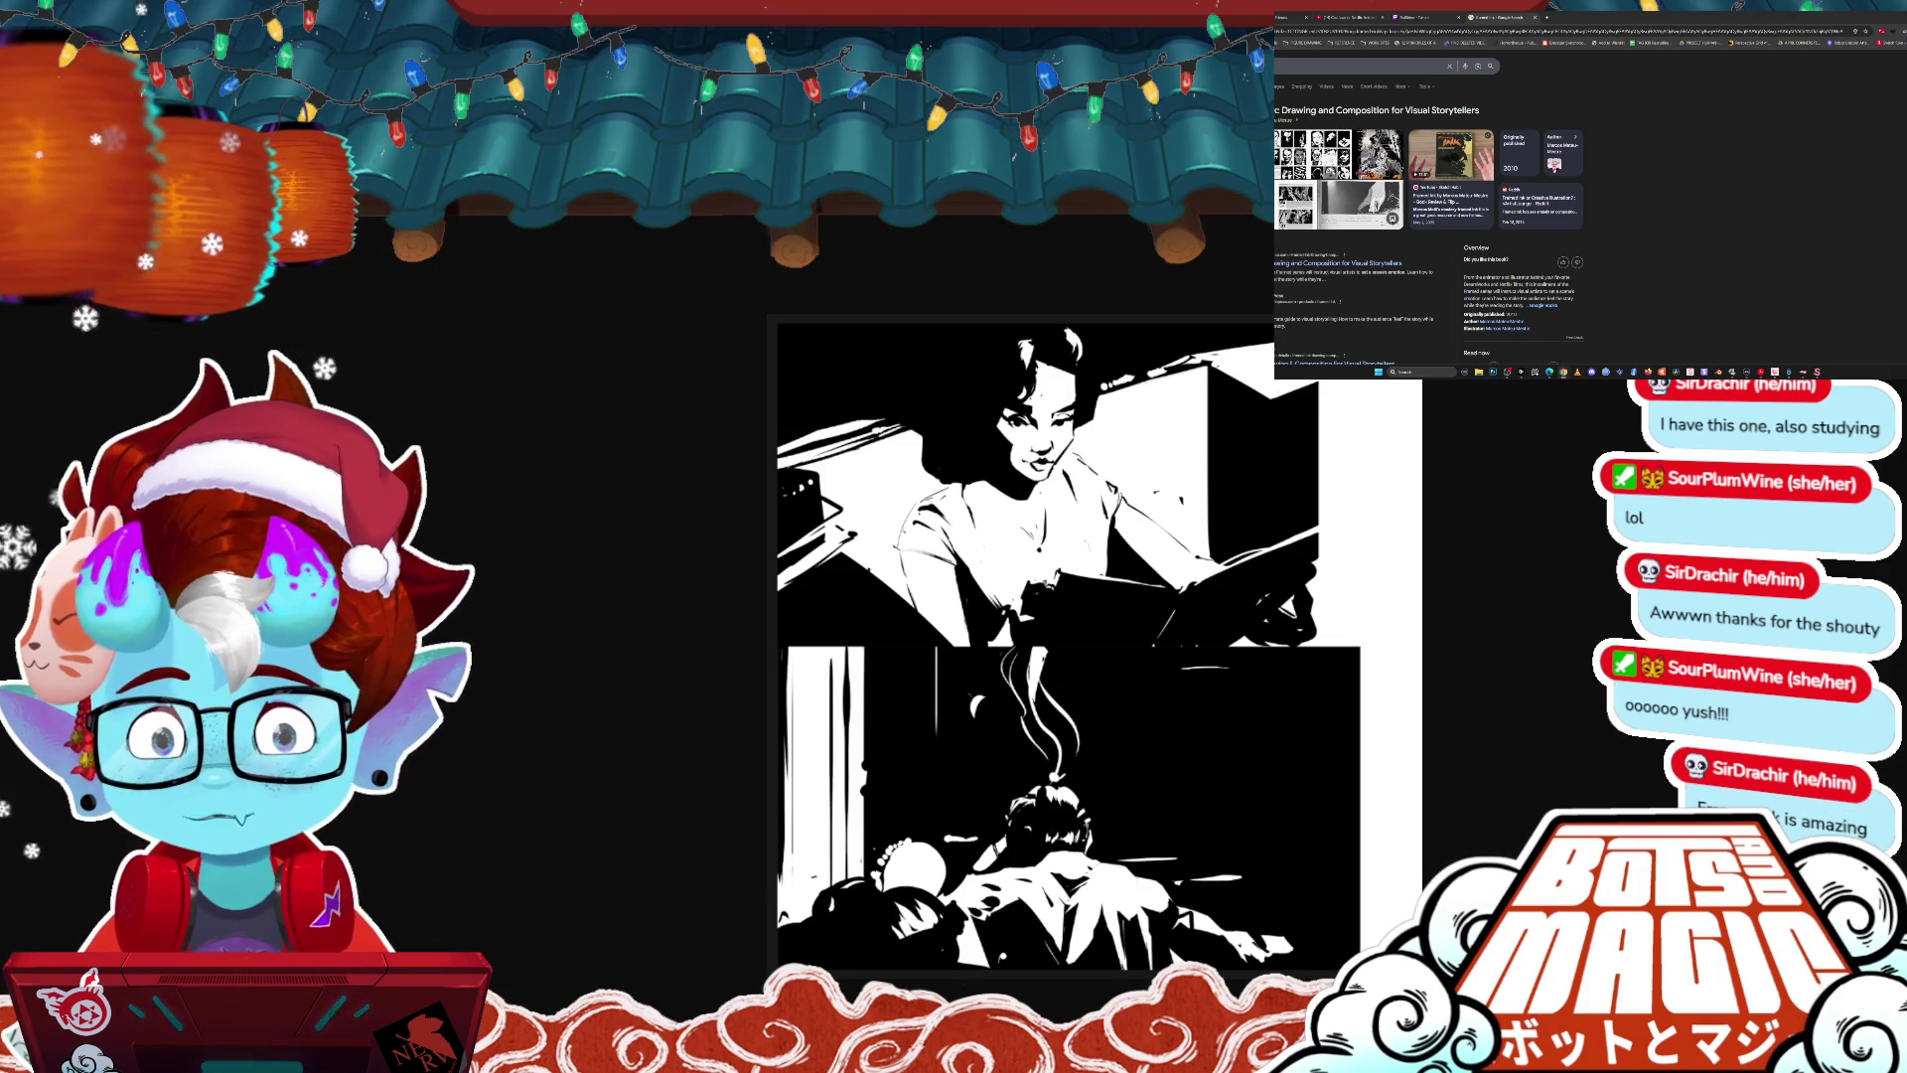
{"action": "key", "text": "Right"}
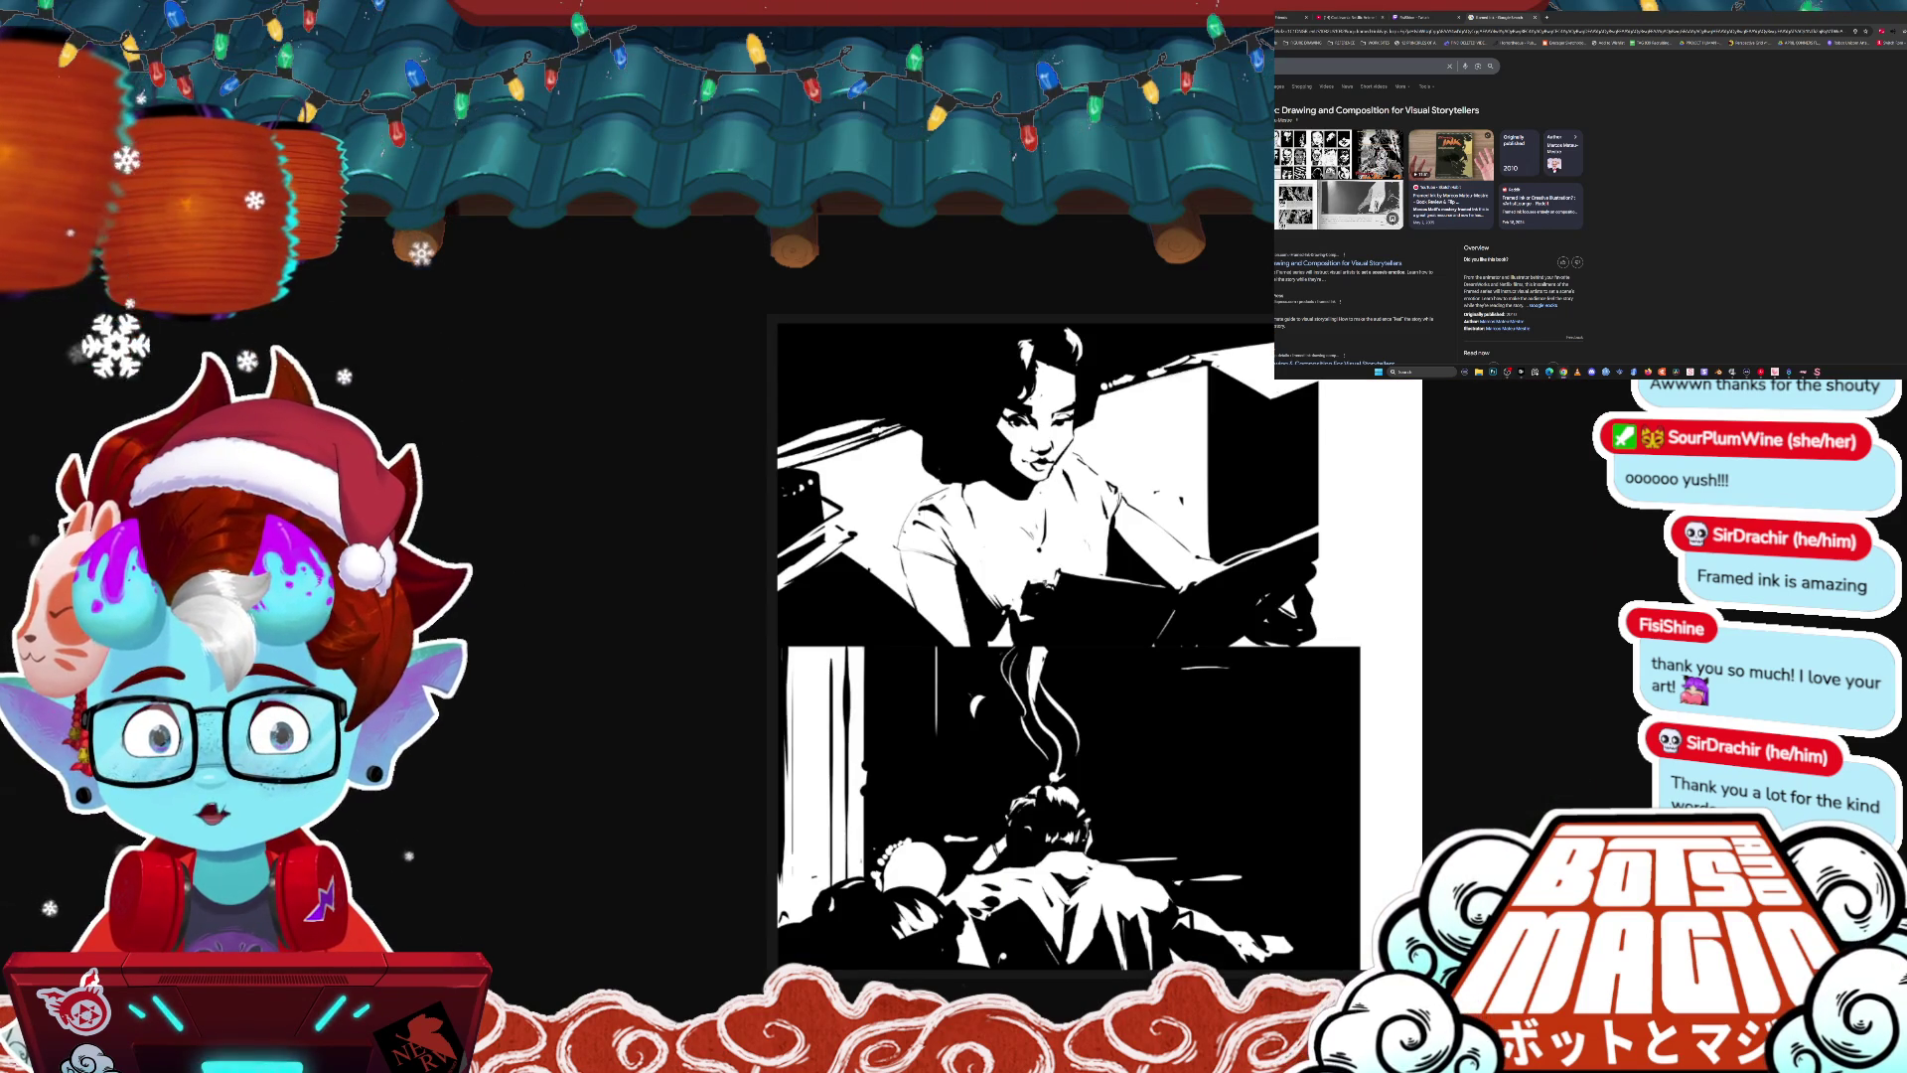
{"action": "key", "text": "alt+Tab"}
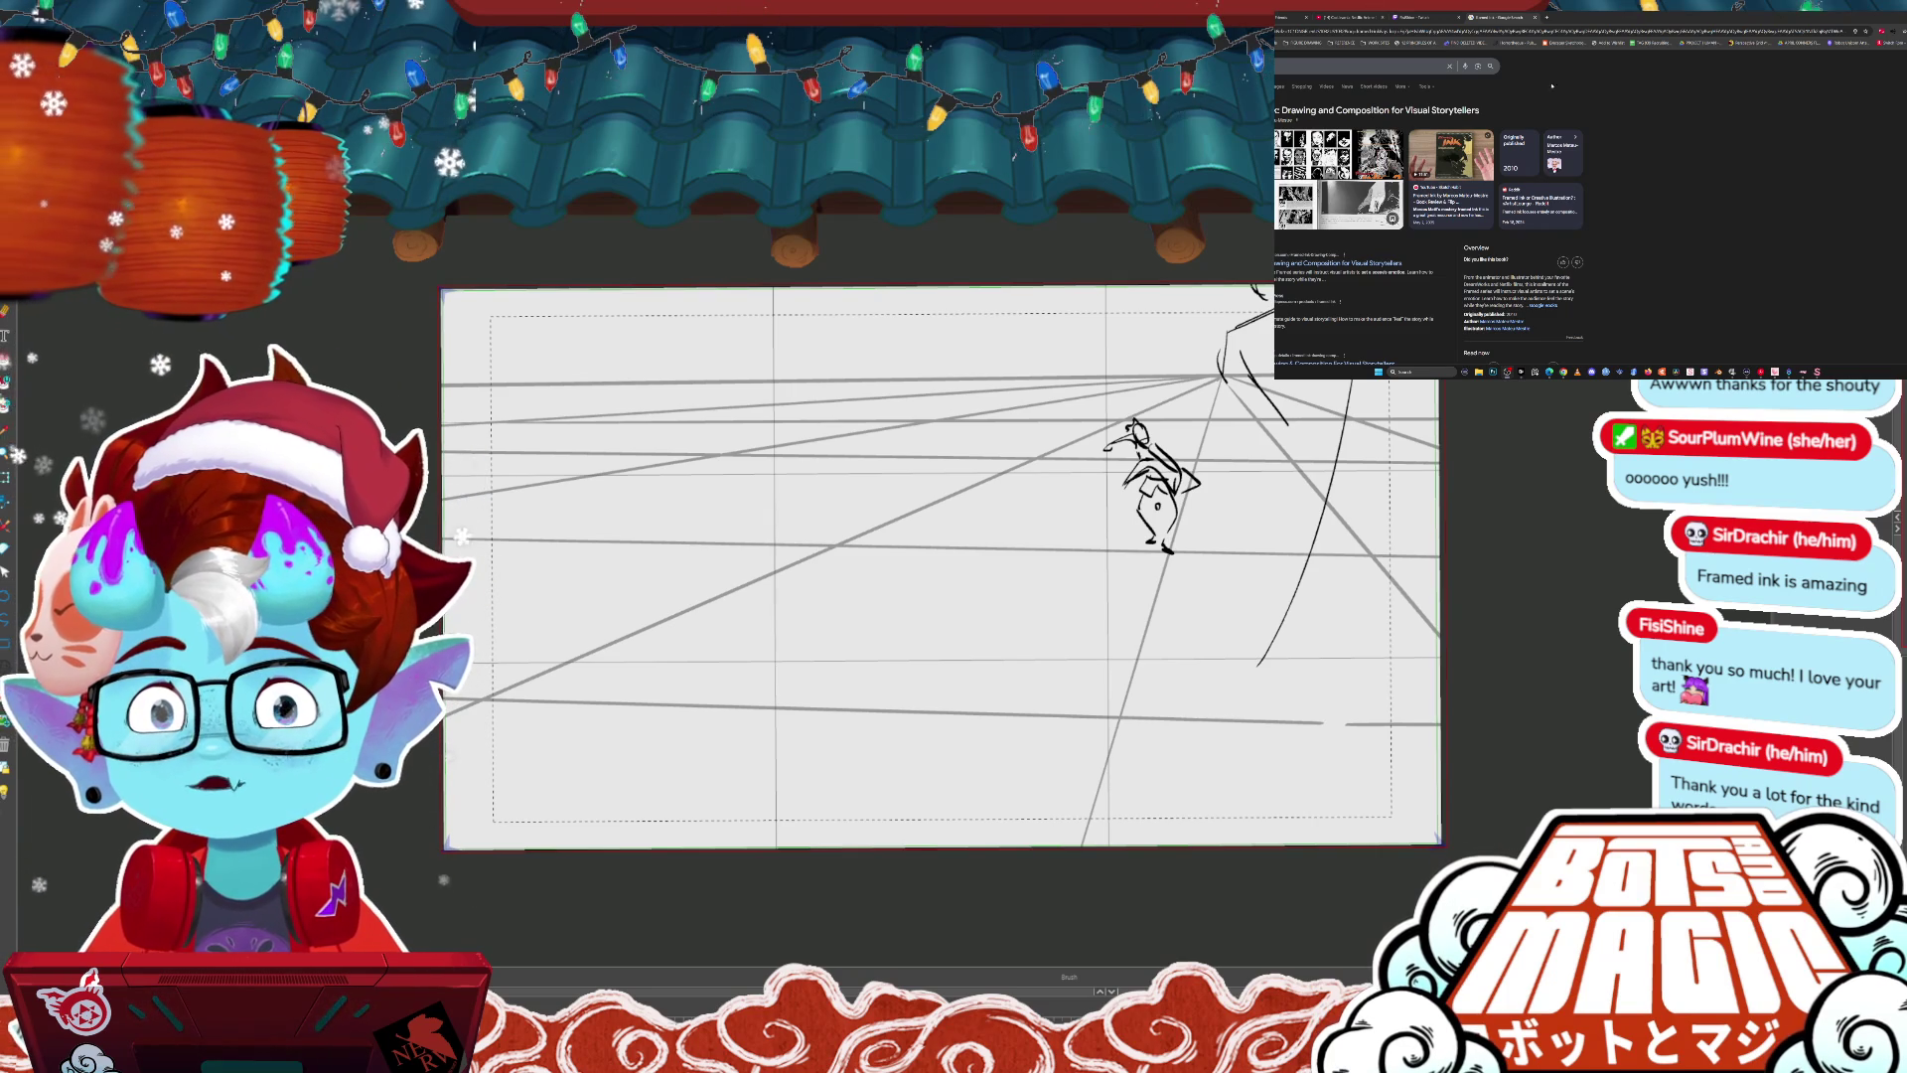
- Play the Castlevania reference video full screen and move to the next storyboard panel
{"action": "left_click", "coordinate": [1335, 17]}
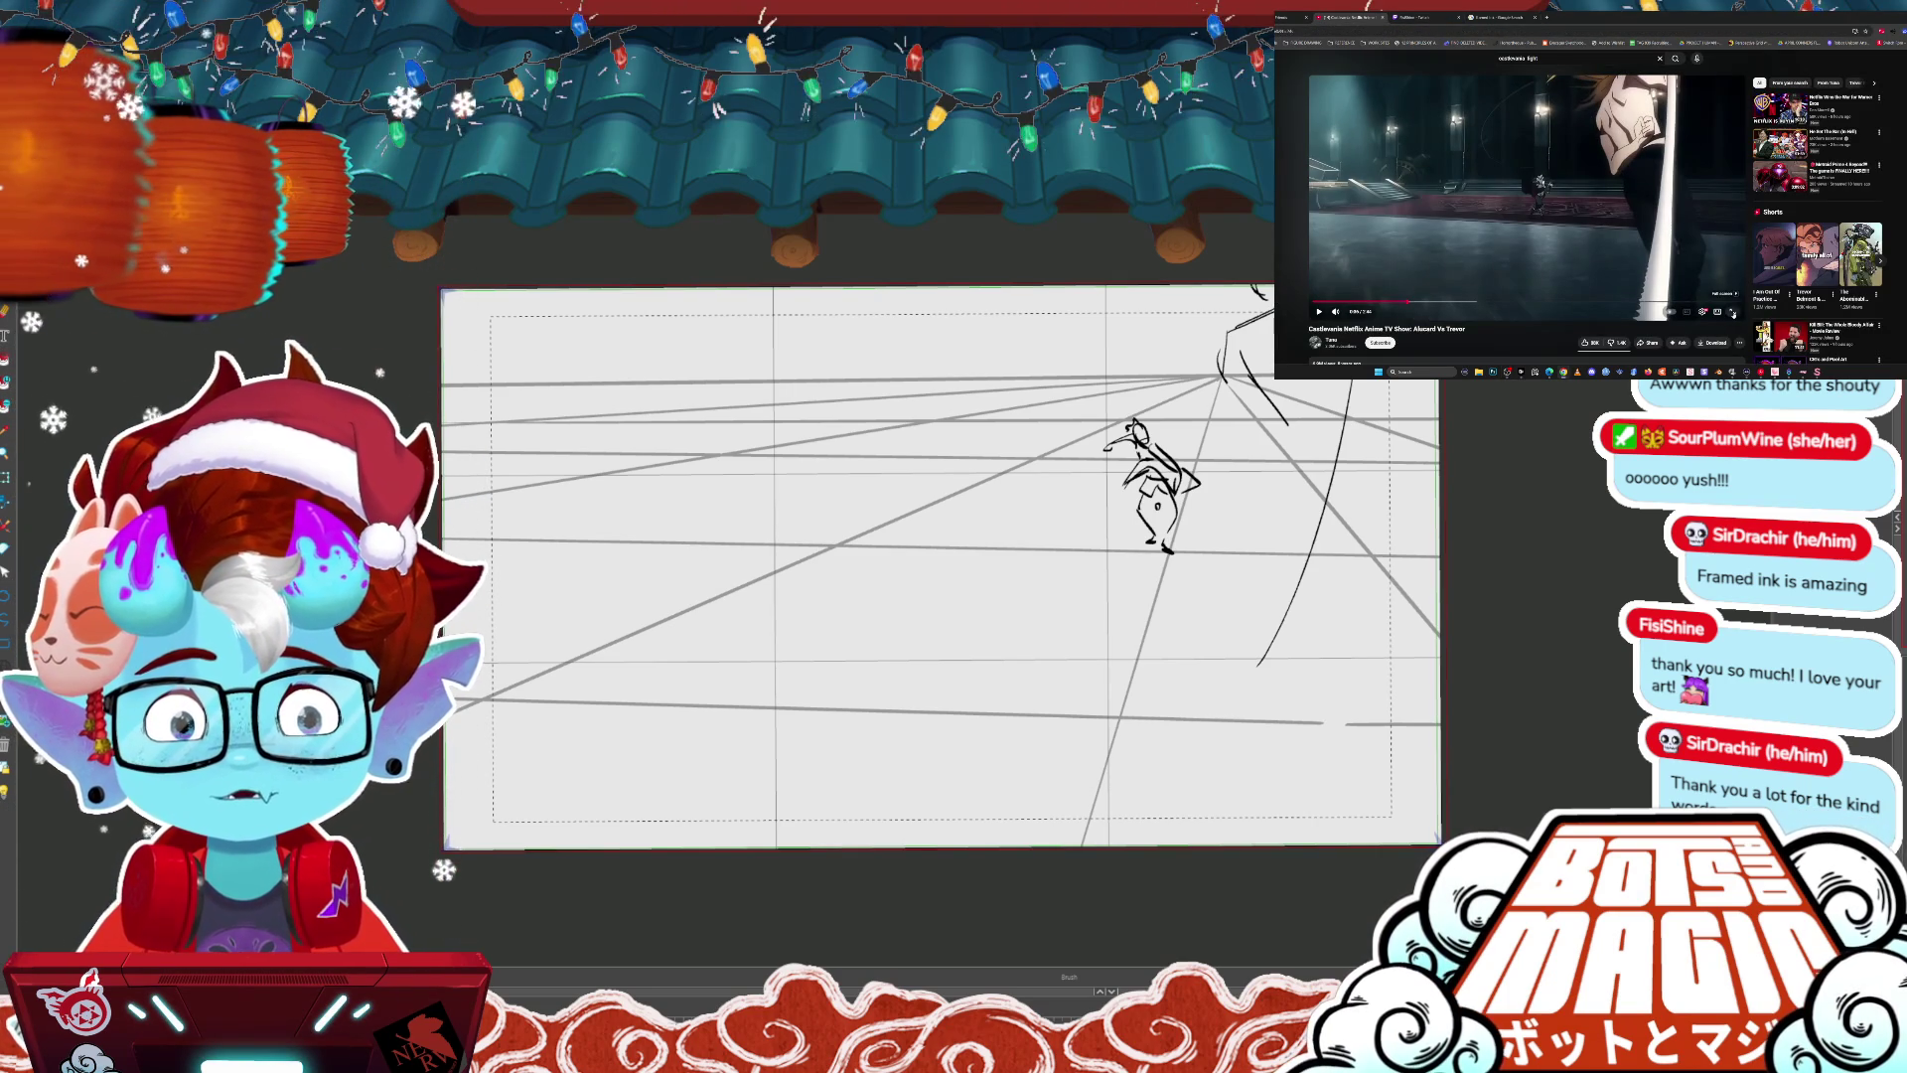
{"action": "left_click", "coordinate": [1733, 314]}
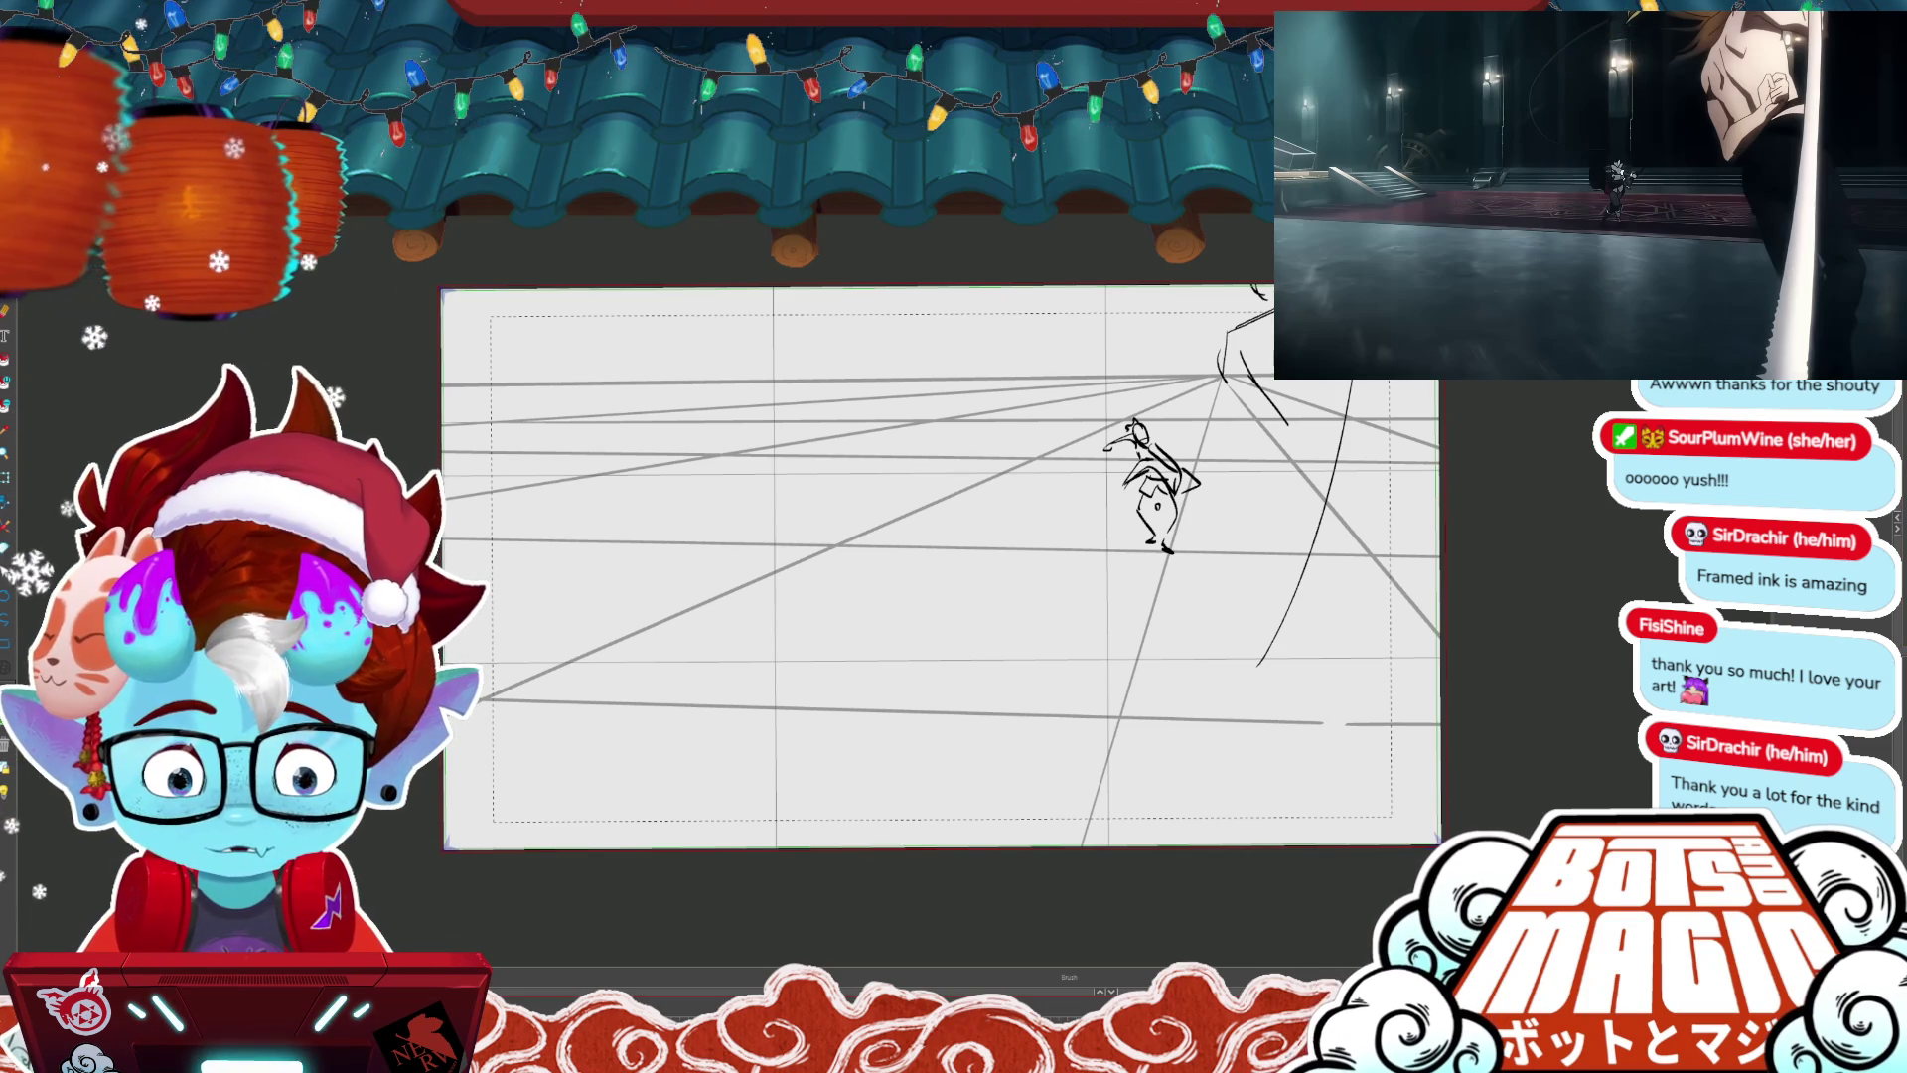
{"action": "key", "text": "ctrl+Tab"}
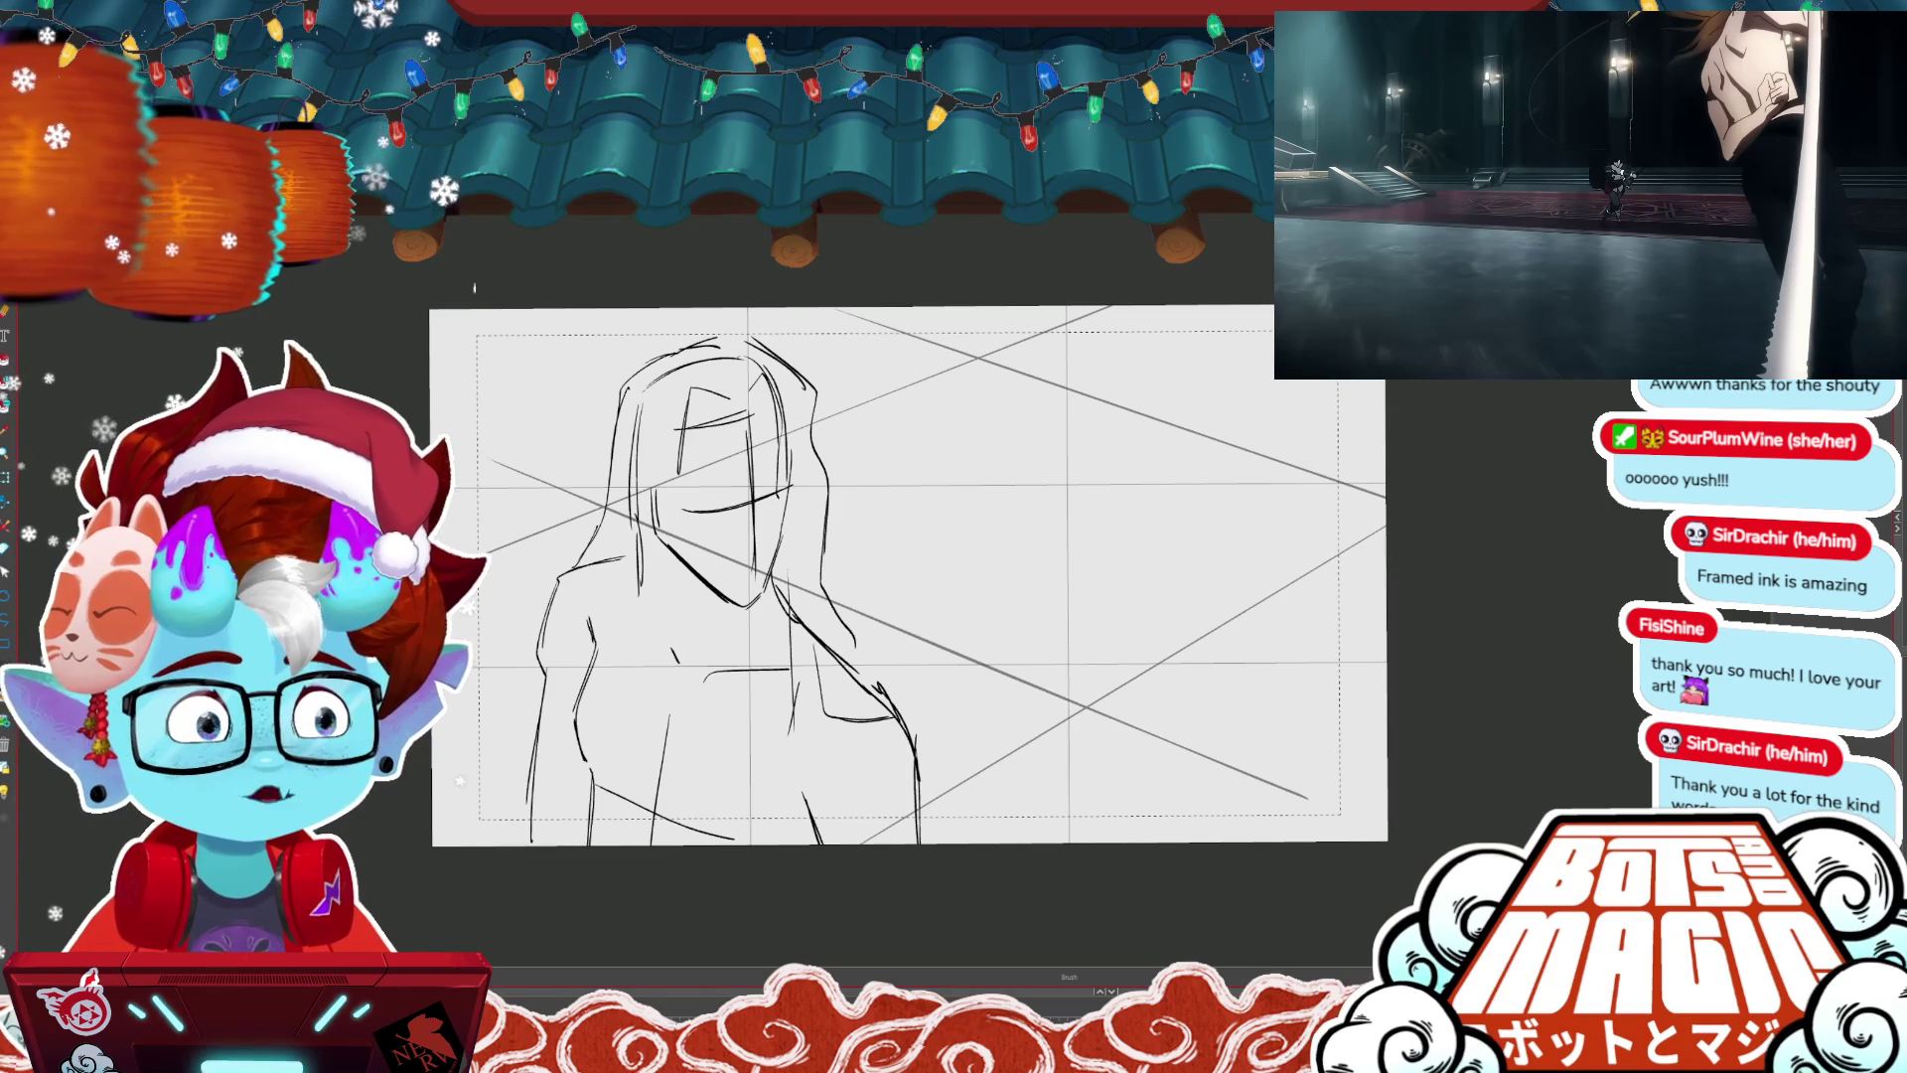
- Flip to the next storyboard panel and save the project with Ctrl+S
{"action": "key", "text": "ctrl+Tab"}
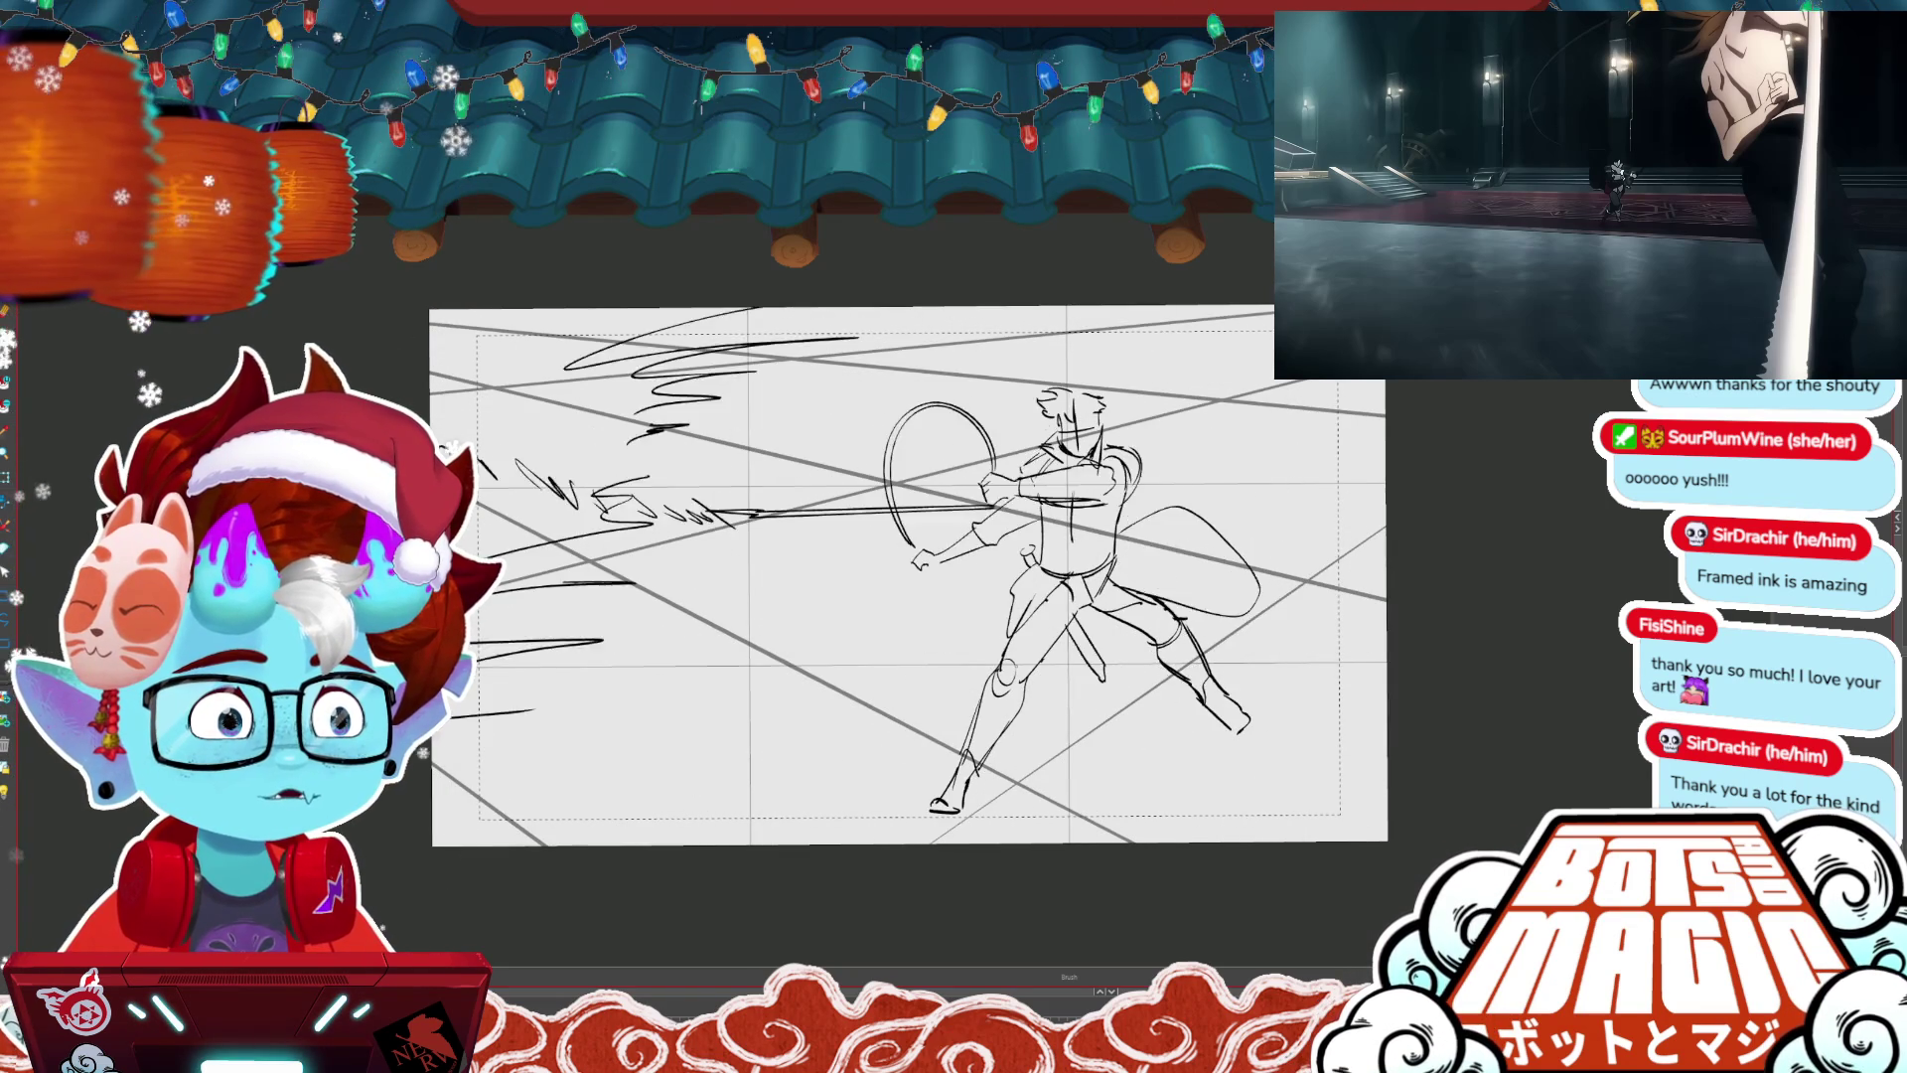
{"action": "key", "text": "ctrl+s"}
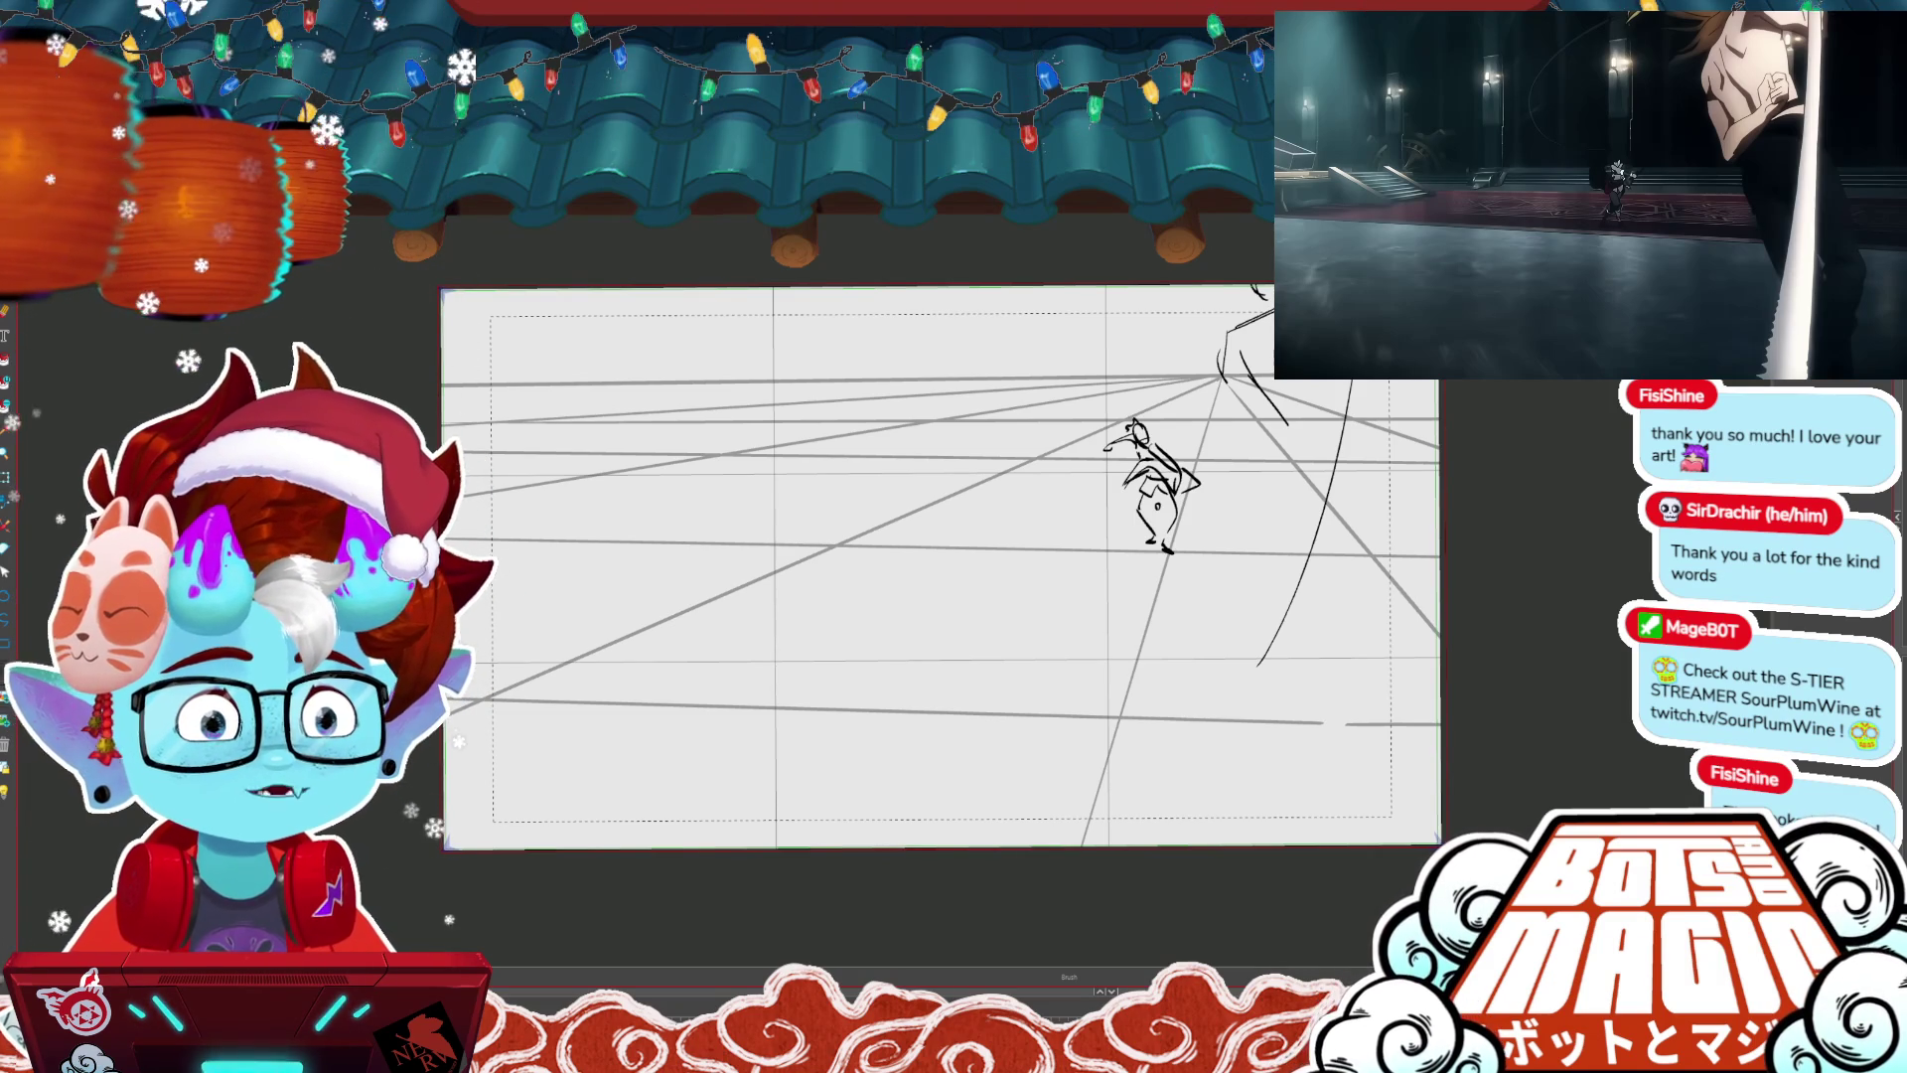
- Select the small stroke near the vanishing point and sketch two curved lines on the right
{"action": "key", "text": "ctrl+plus"}
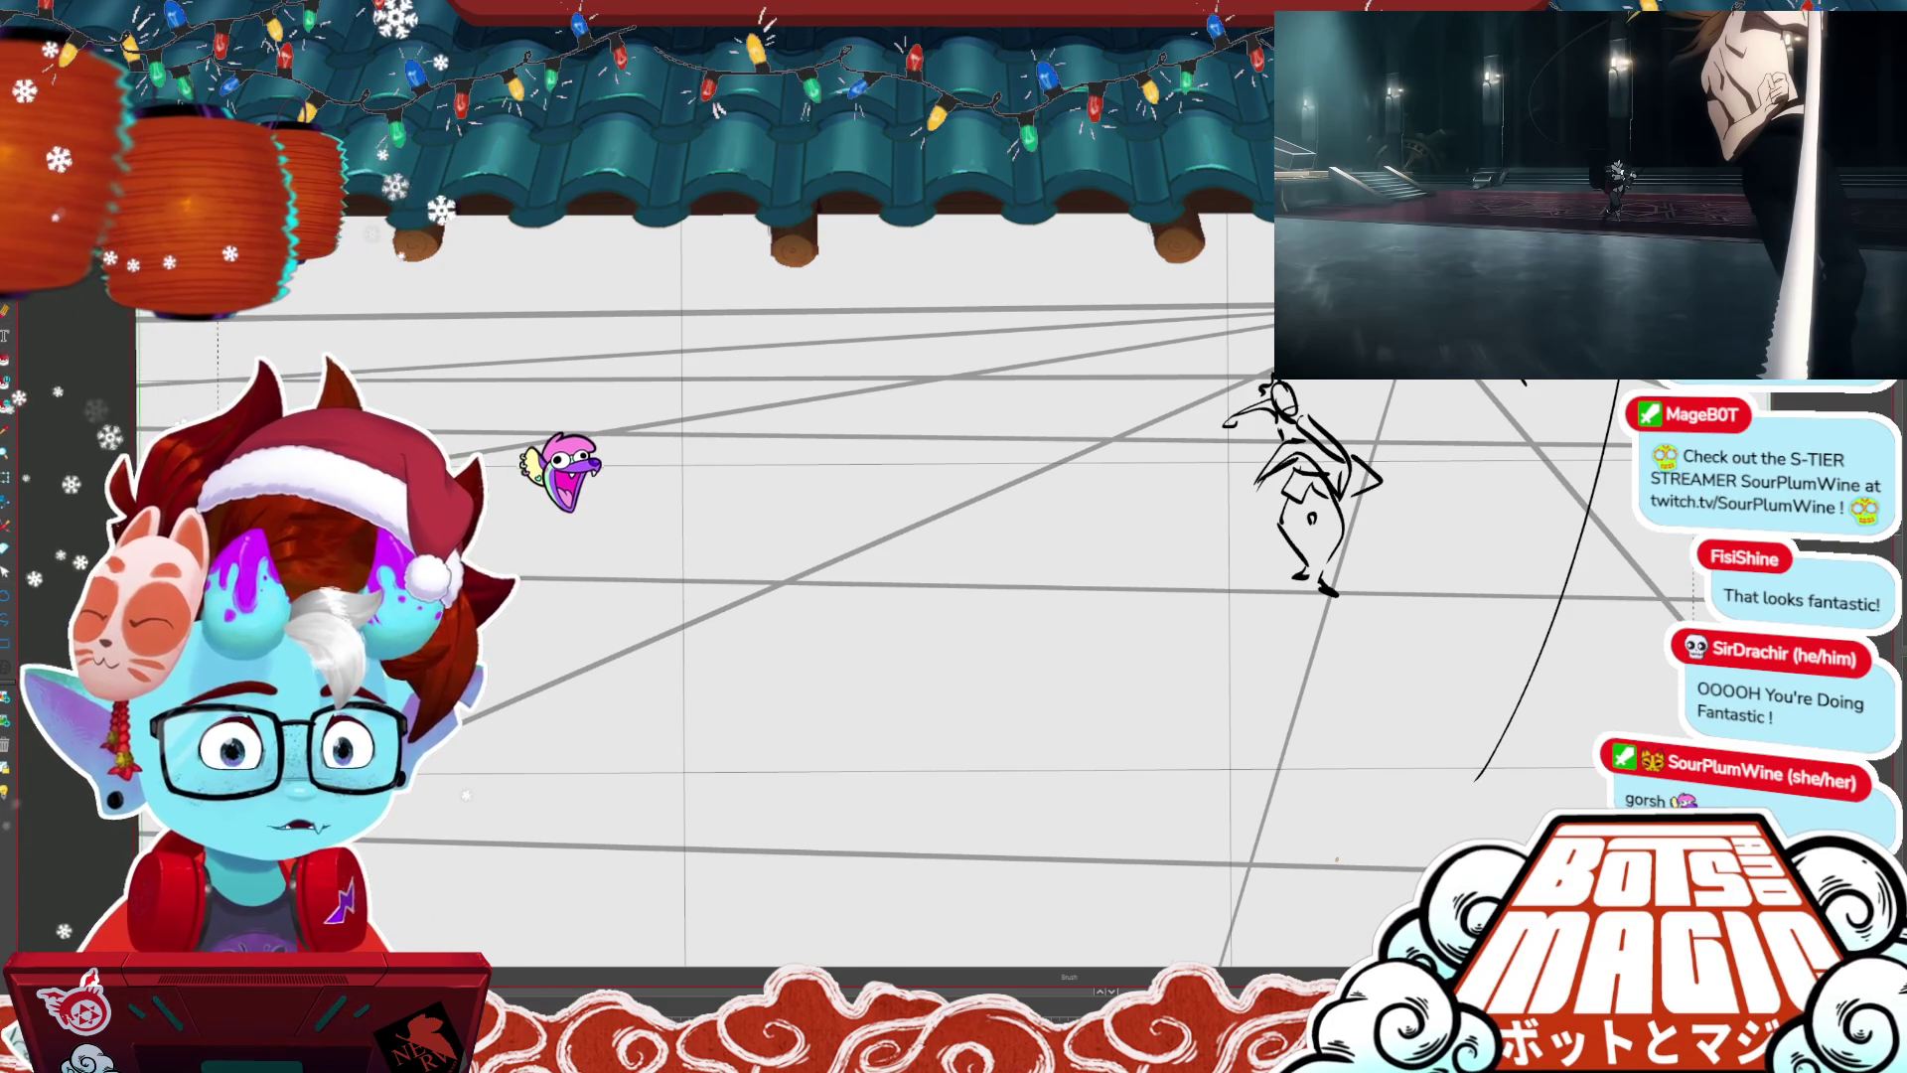
{"action": "key", "text": "ctrl+minus"}
{"action": "key", "text": "ctrl+minus"}
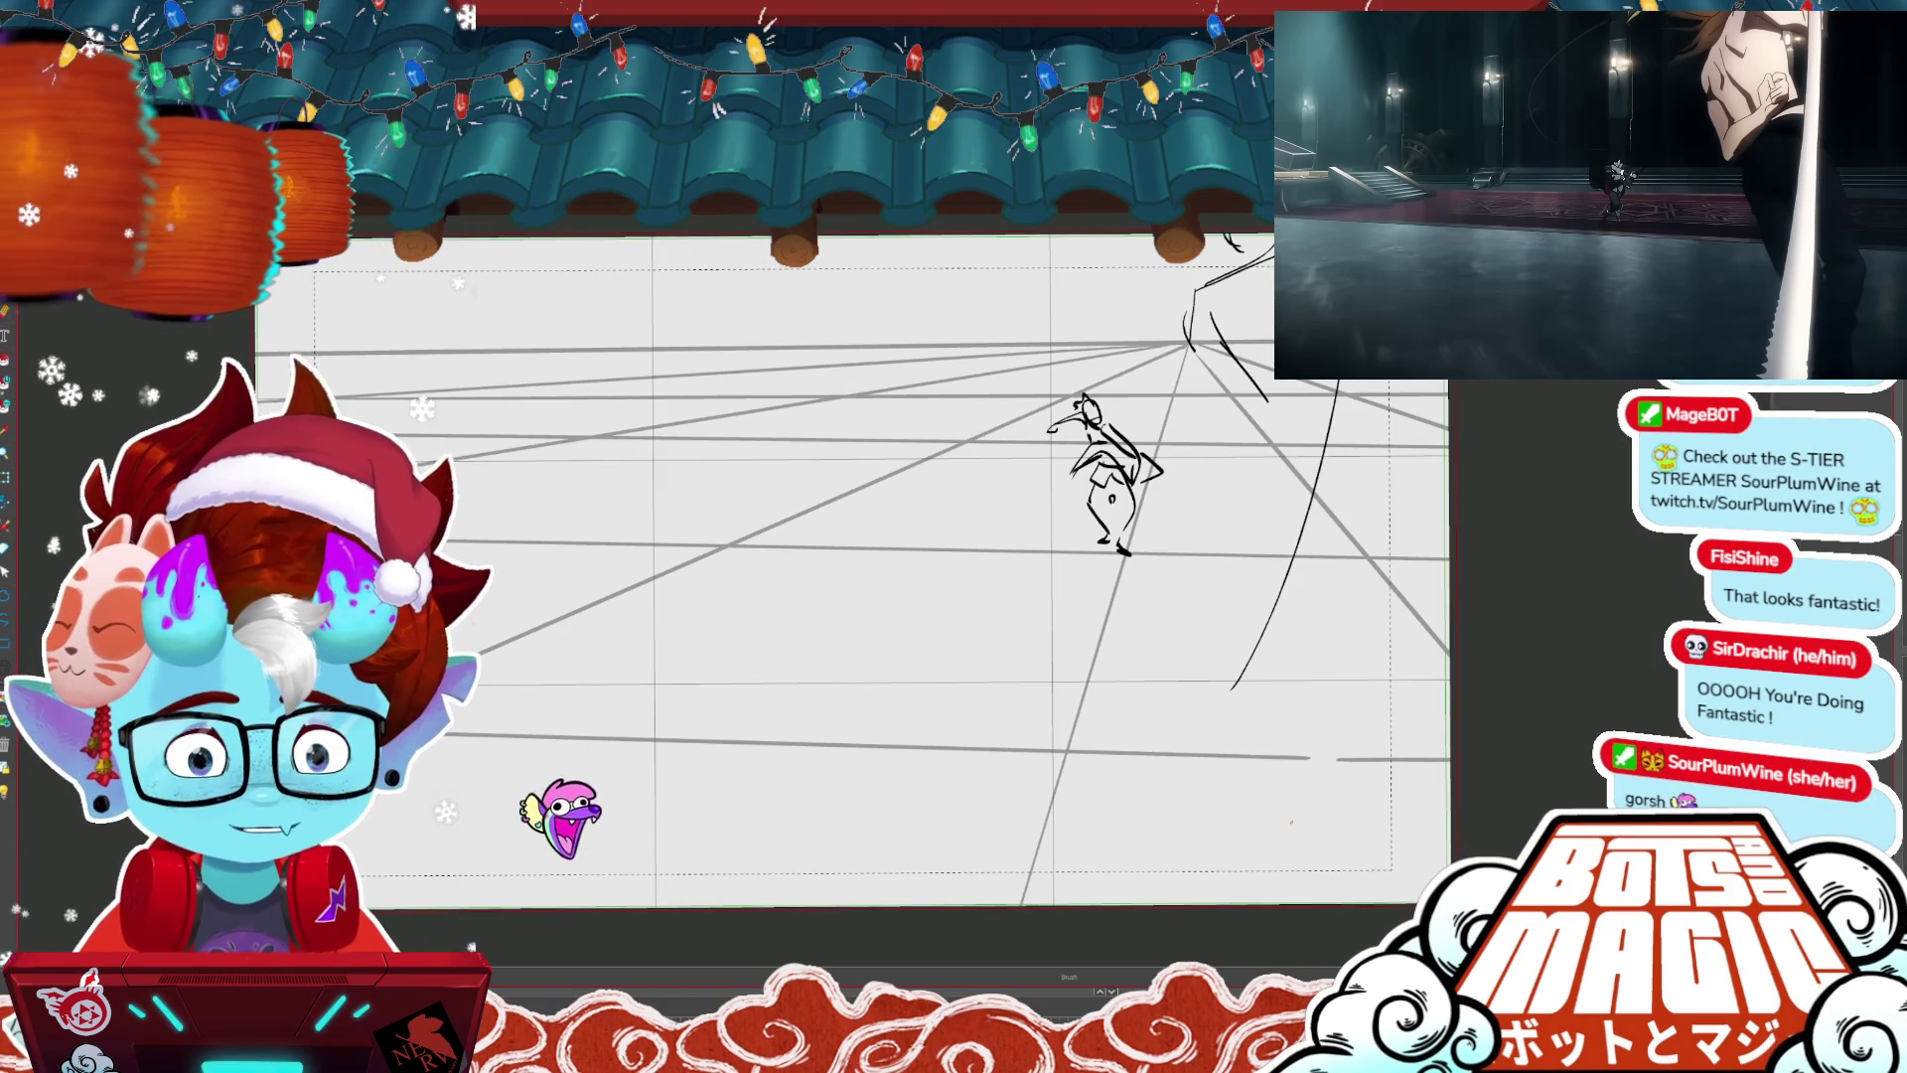
{"action": "key", "text": "alt+s"}
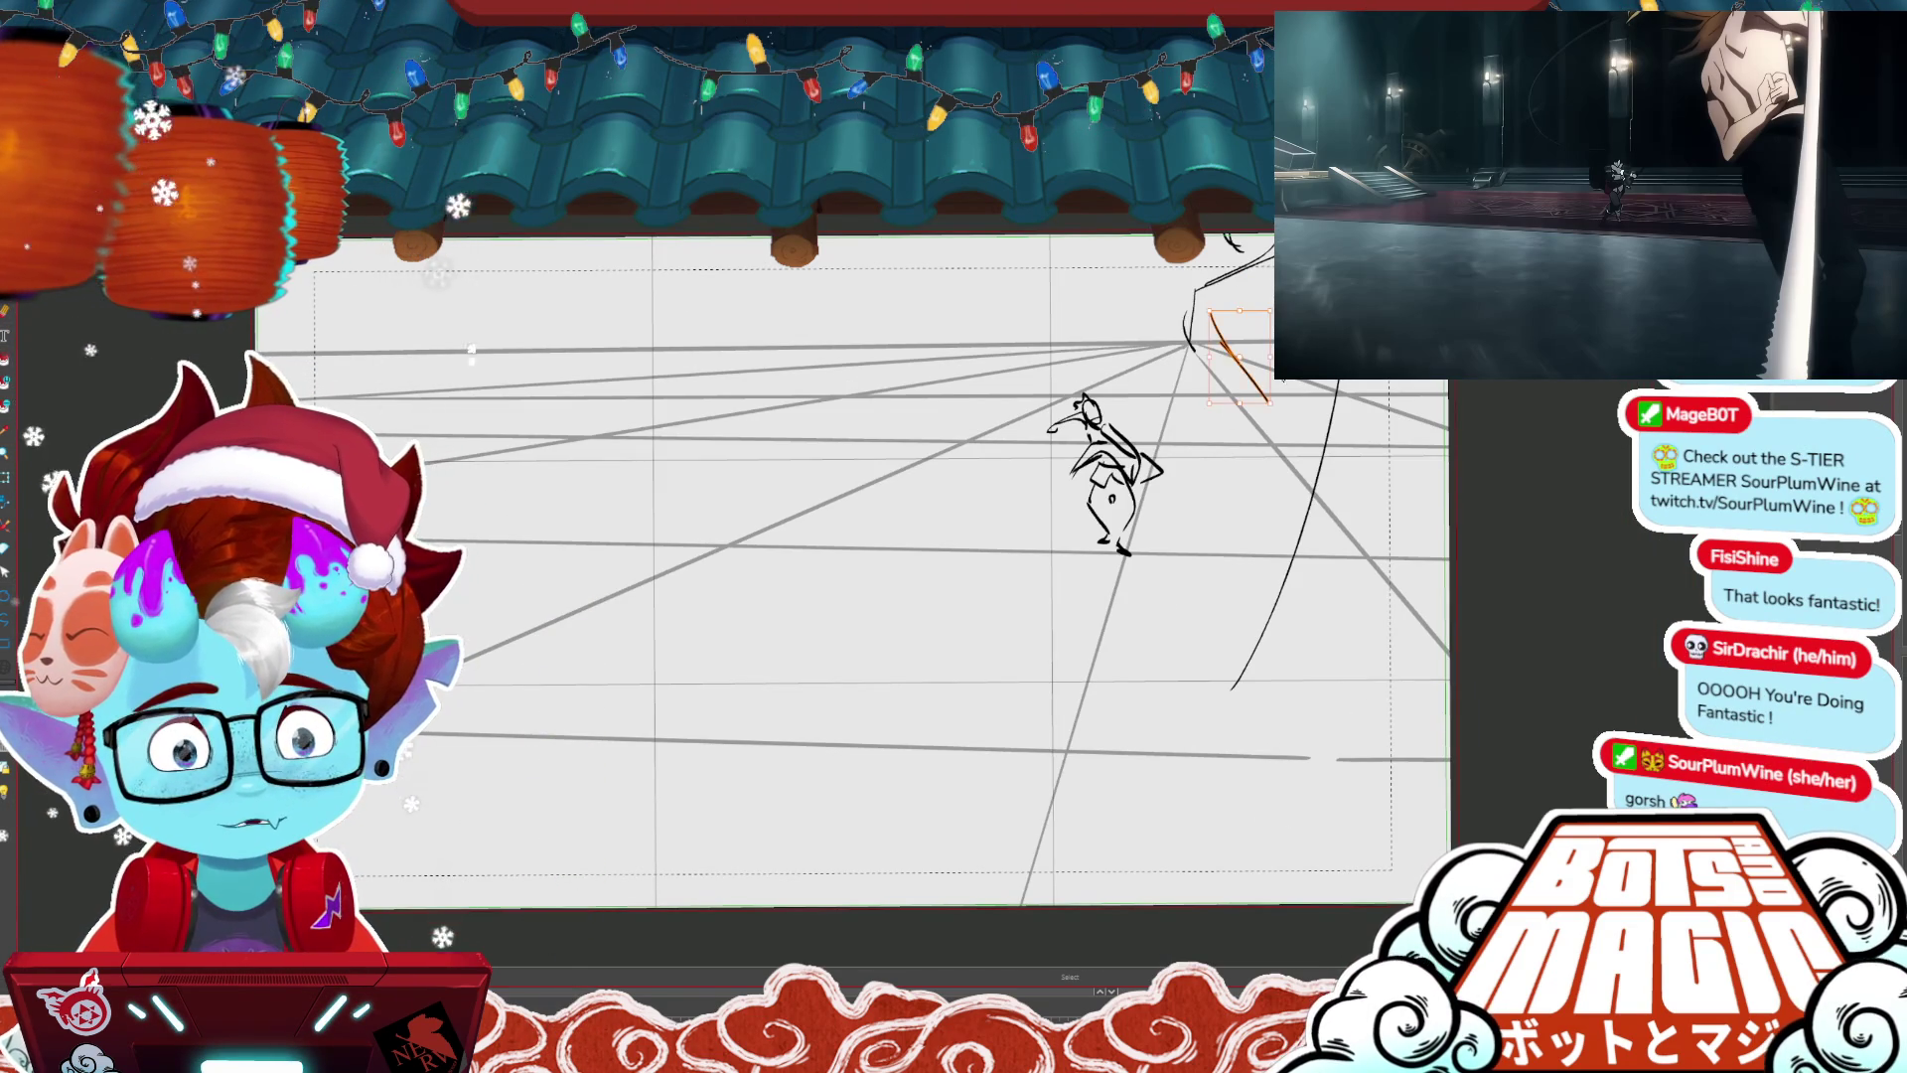
{"action": "left_click_drag", "start_coordinate": [1222, 288], "coordinate": [1196, 364]}
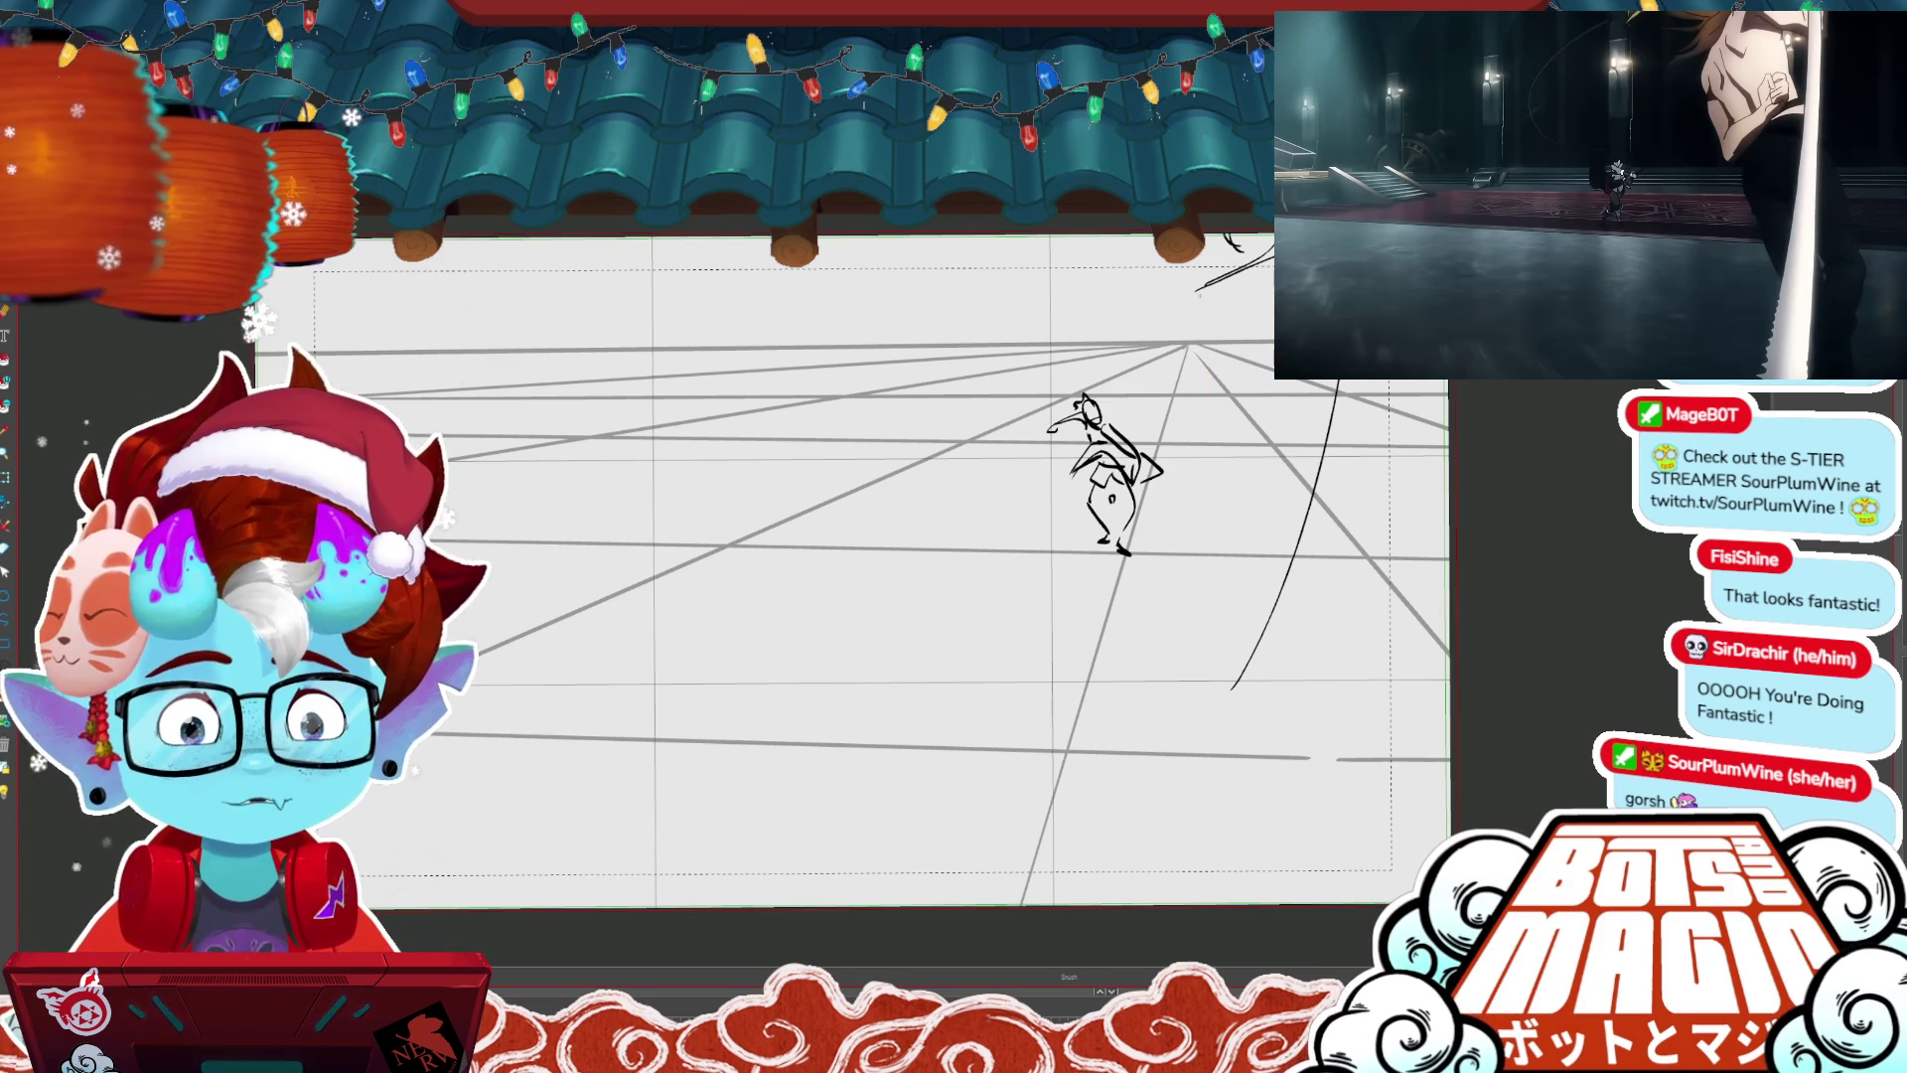
{"action": "key", "text": "b"}
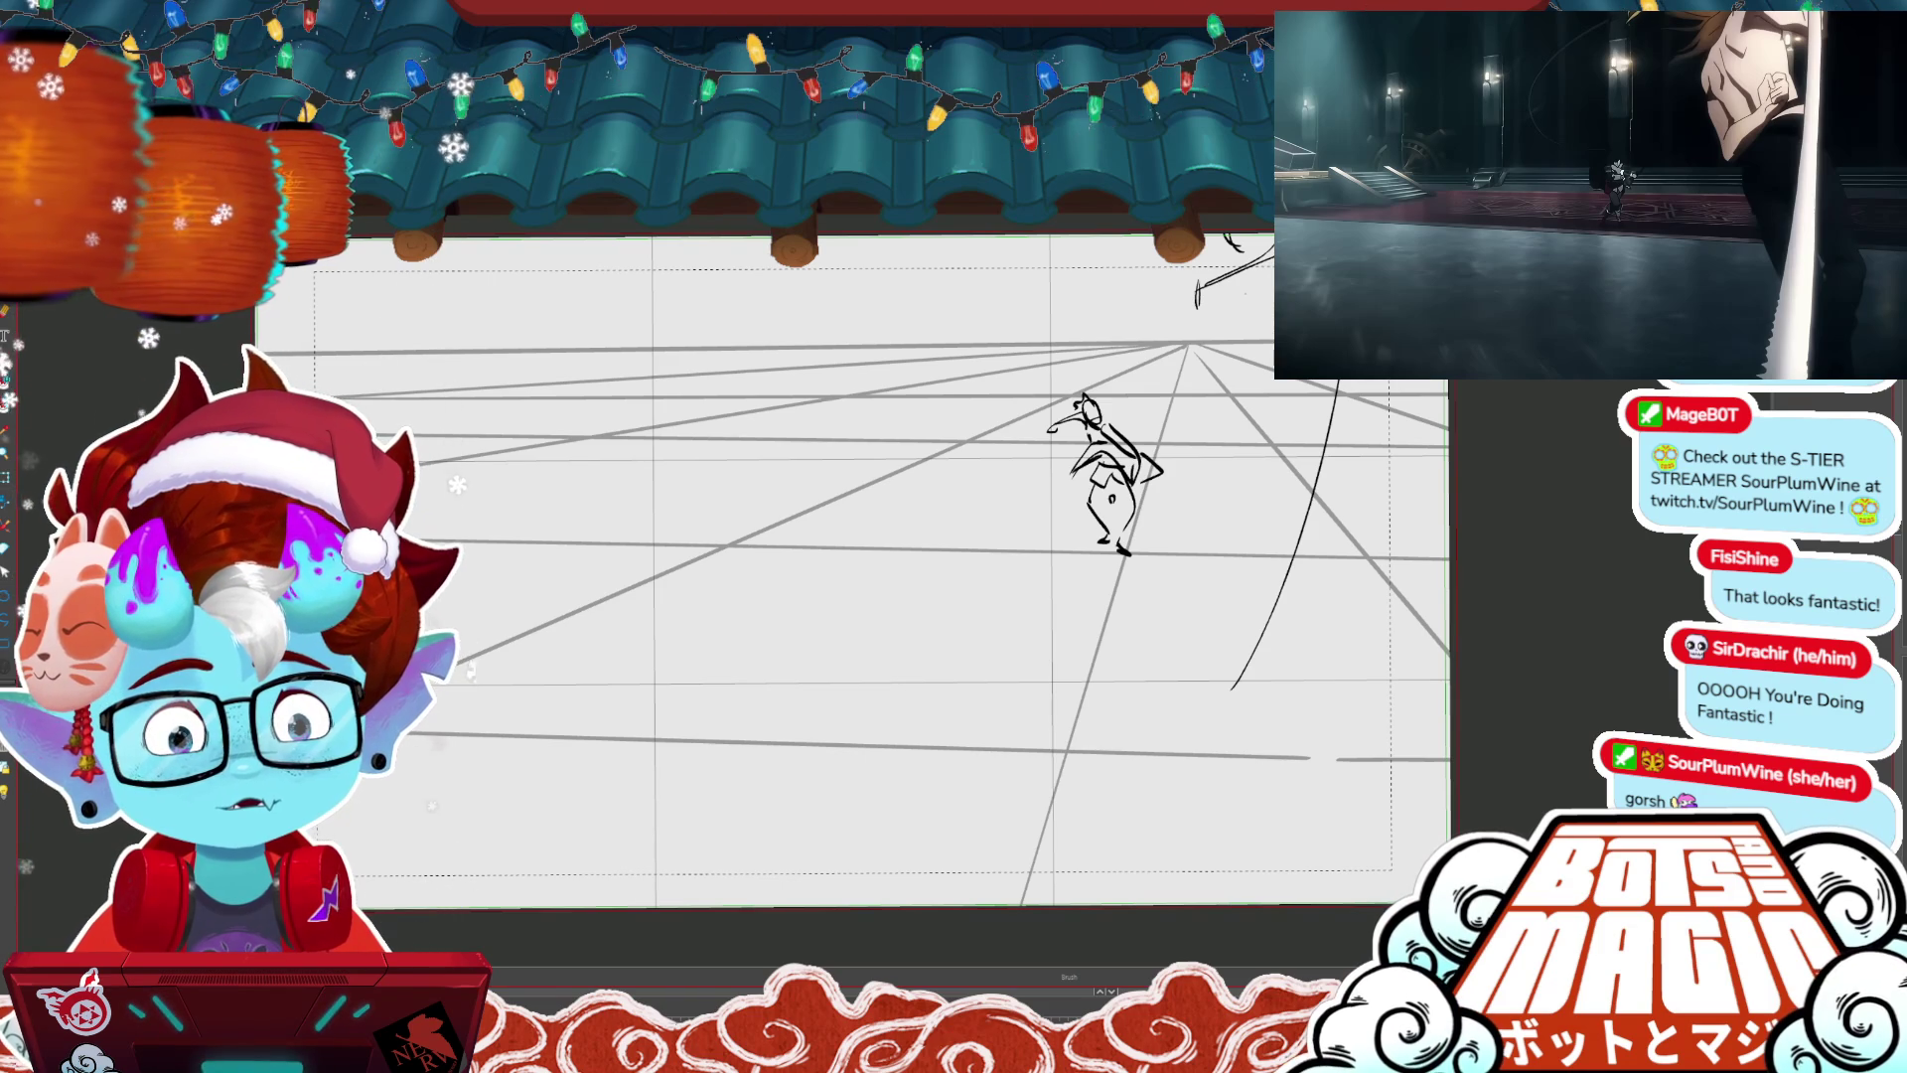
{"action": "left_click_drag", "start_coordinate": [1247, 295], "coordinate": [1273, 382]}
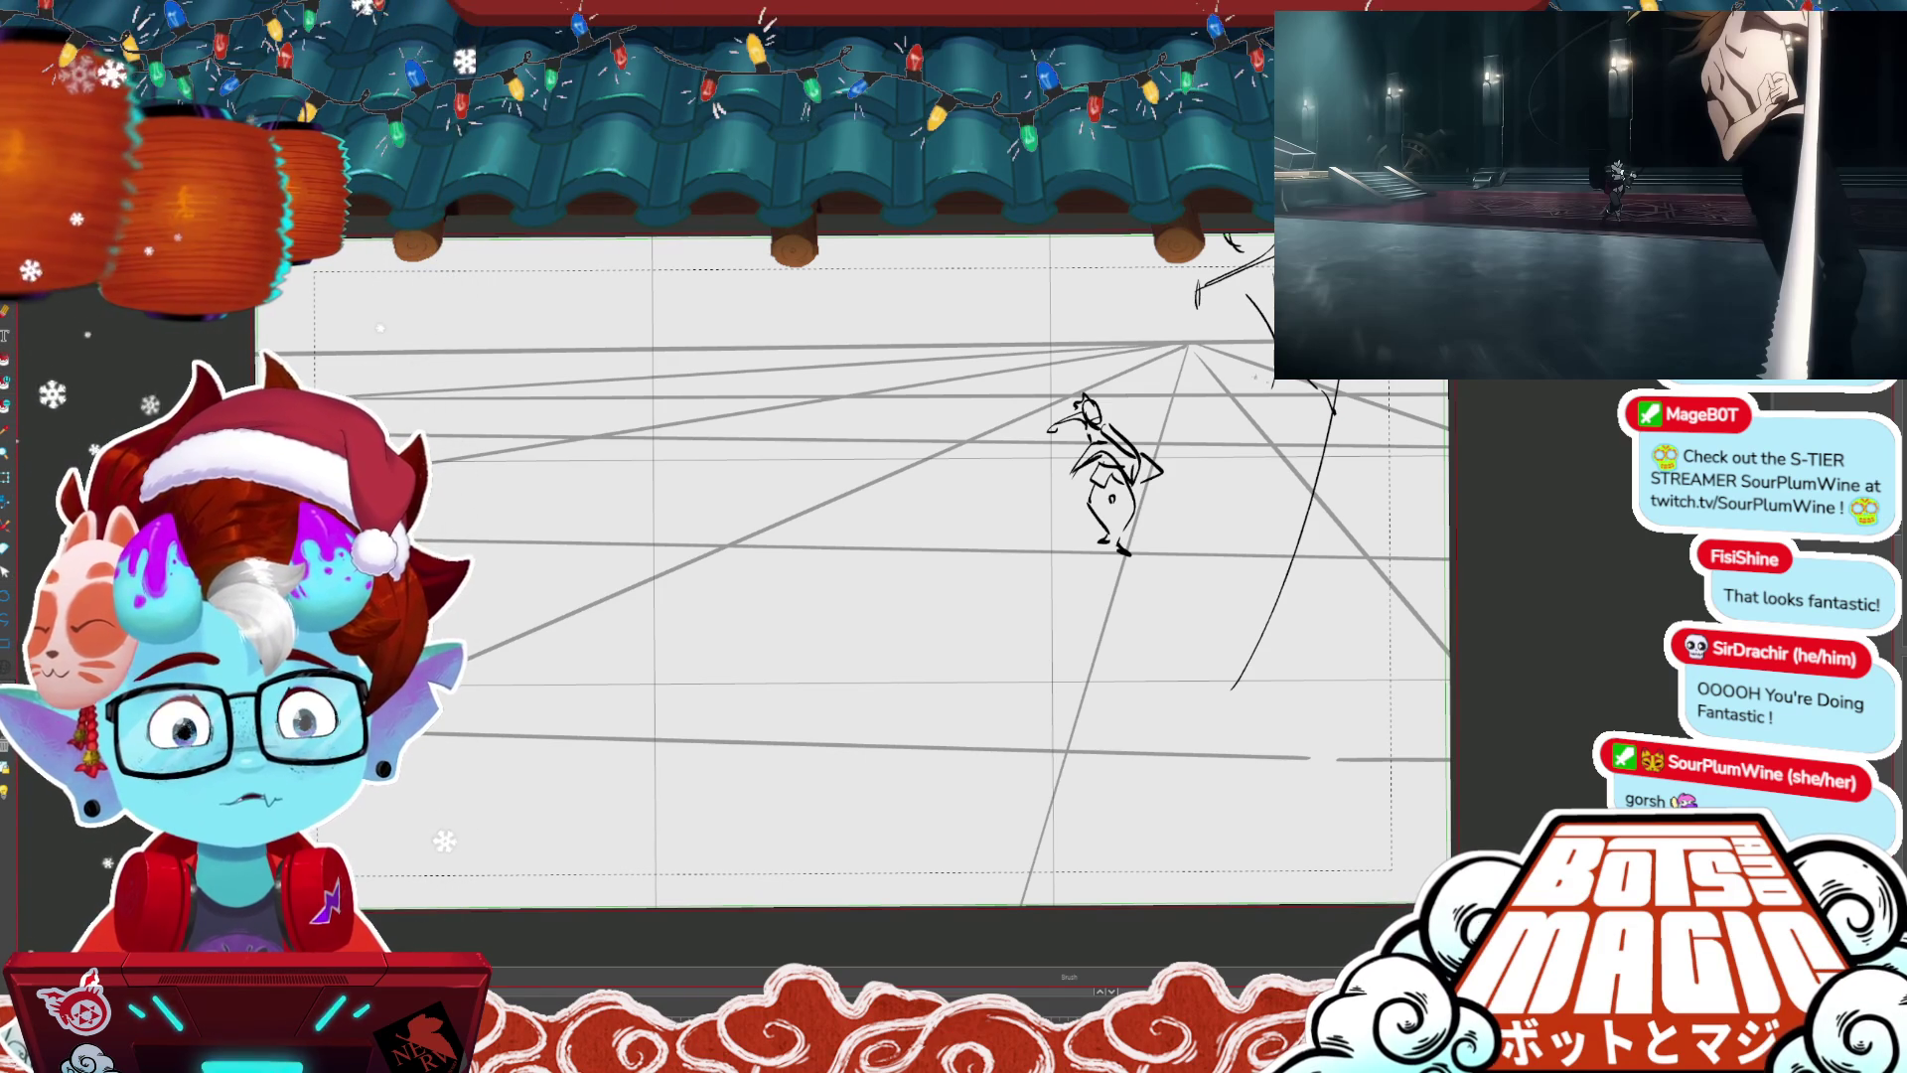
{"action": "left_click_drag", "start_coordinate": [1213, 328], "coordinate": [1296, 429]}
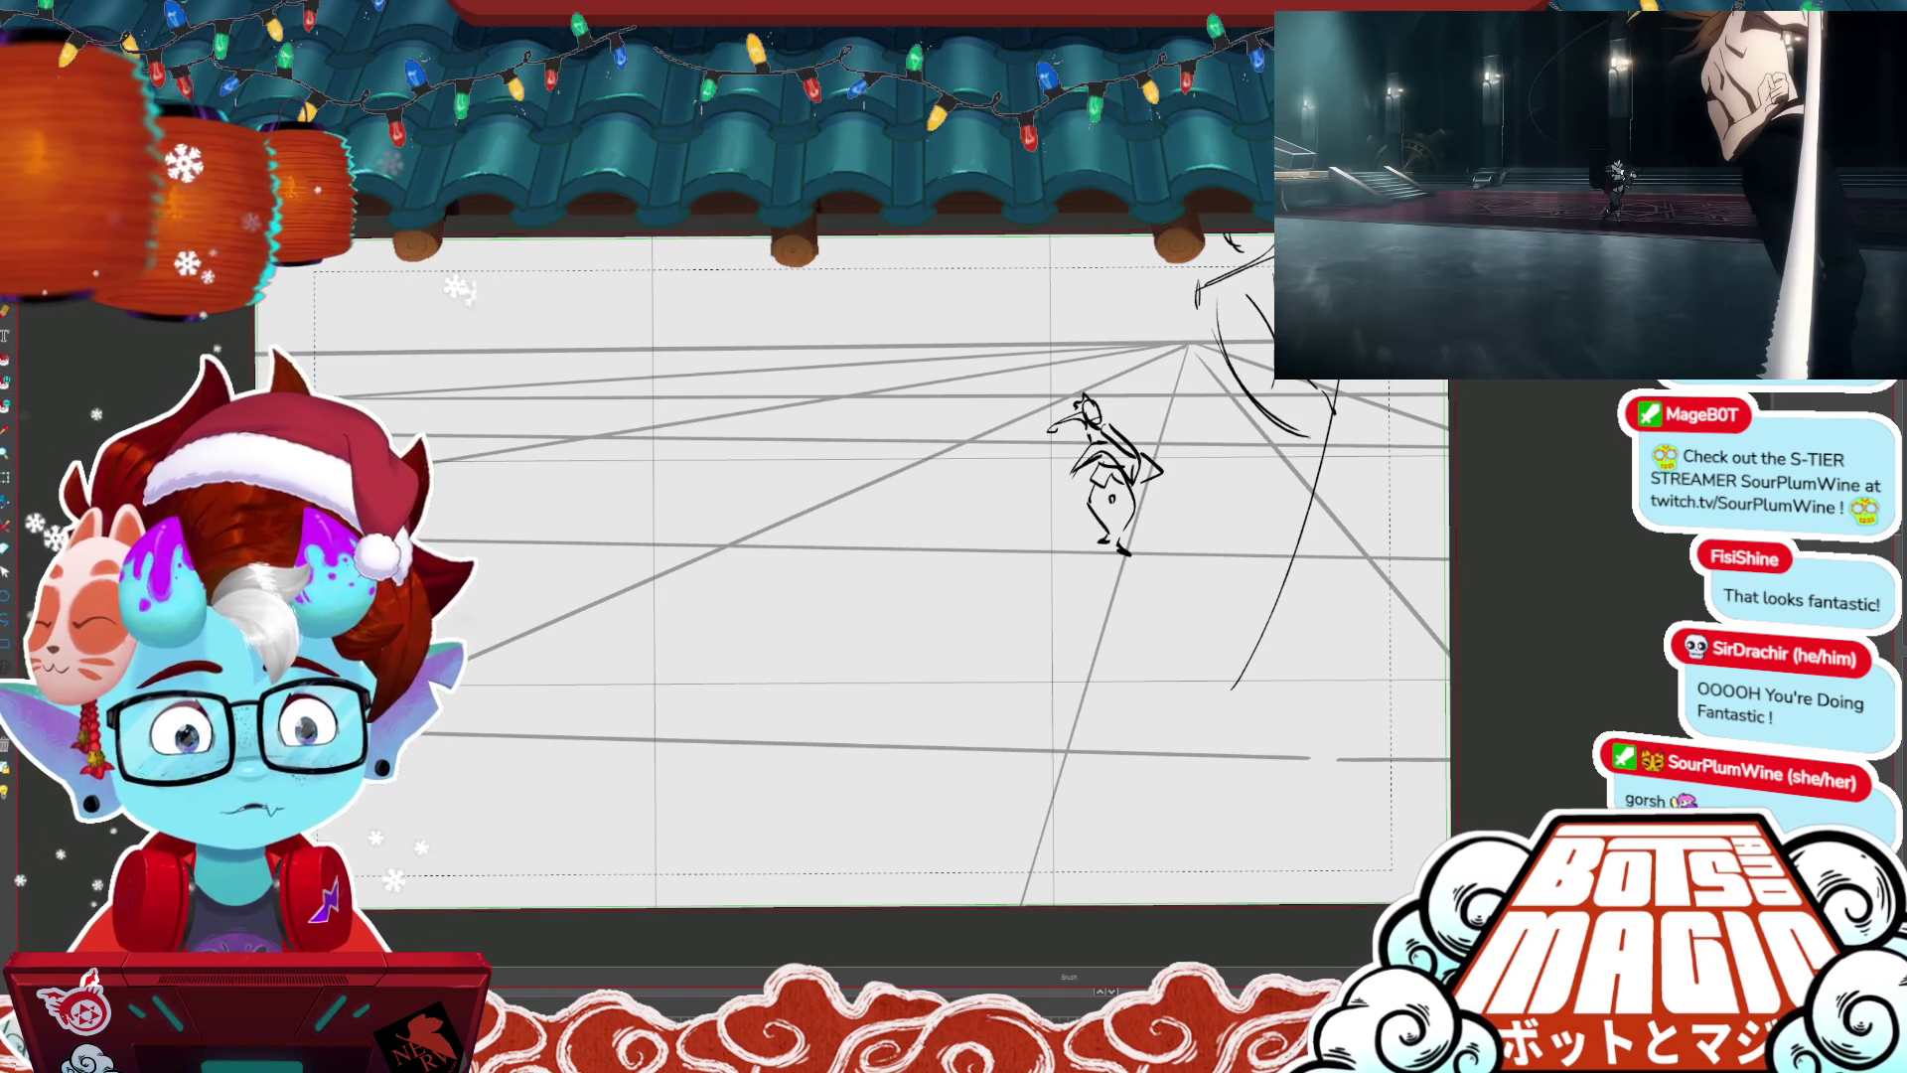
- Shift the curved strokes up-left, then add a left curve, a top-right stroke and a diagonal below
{"action": "left_click", "coordinate": [1306, 477]}
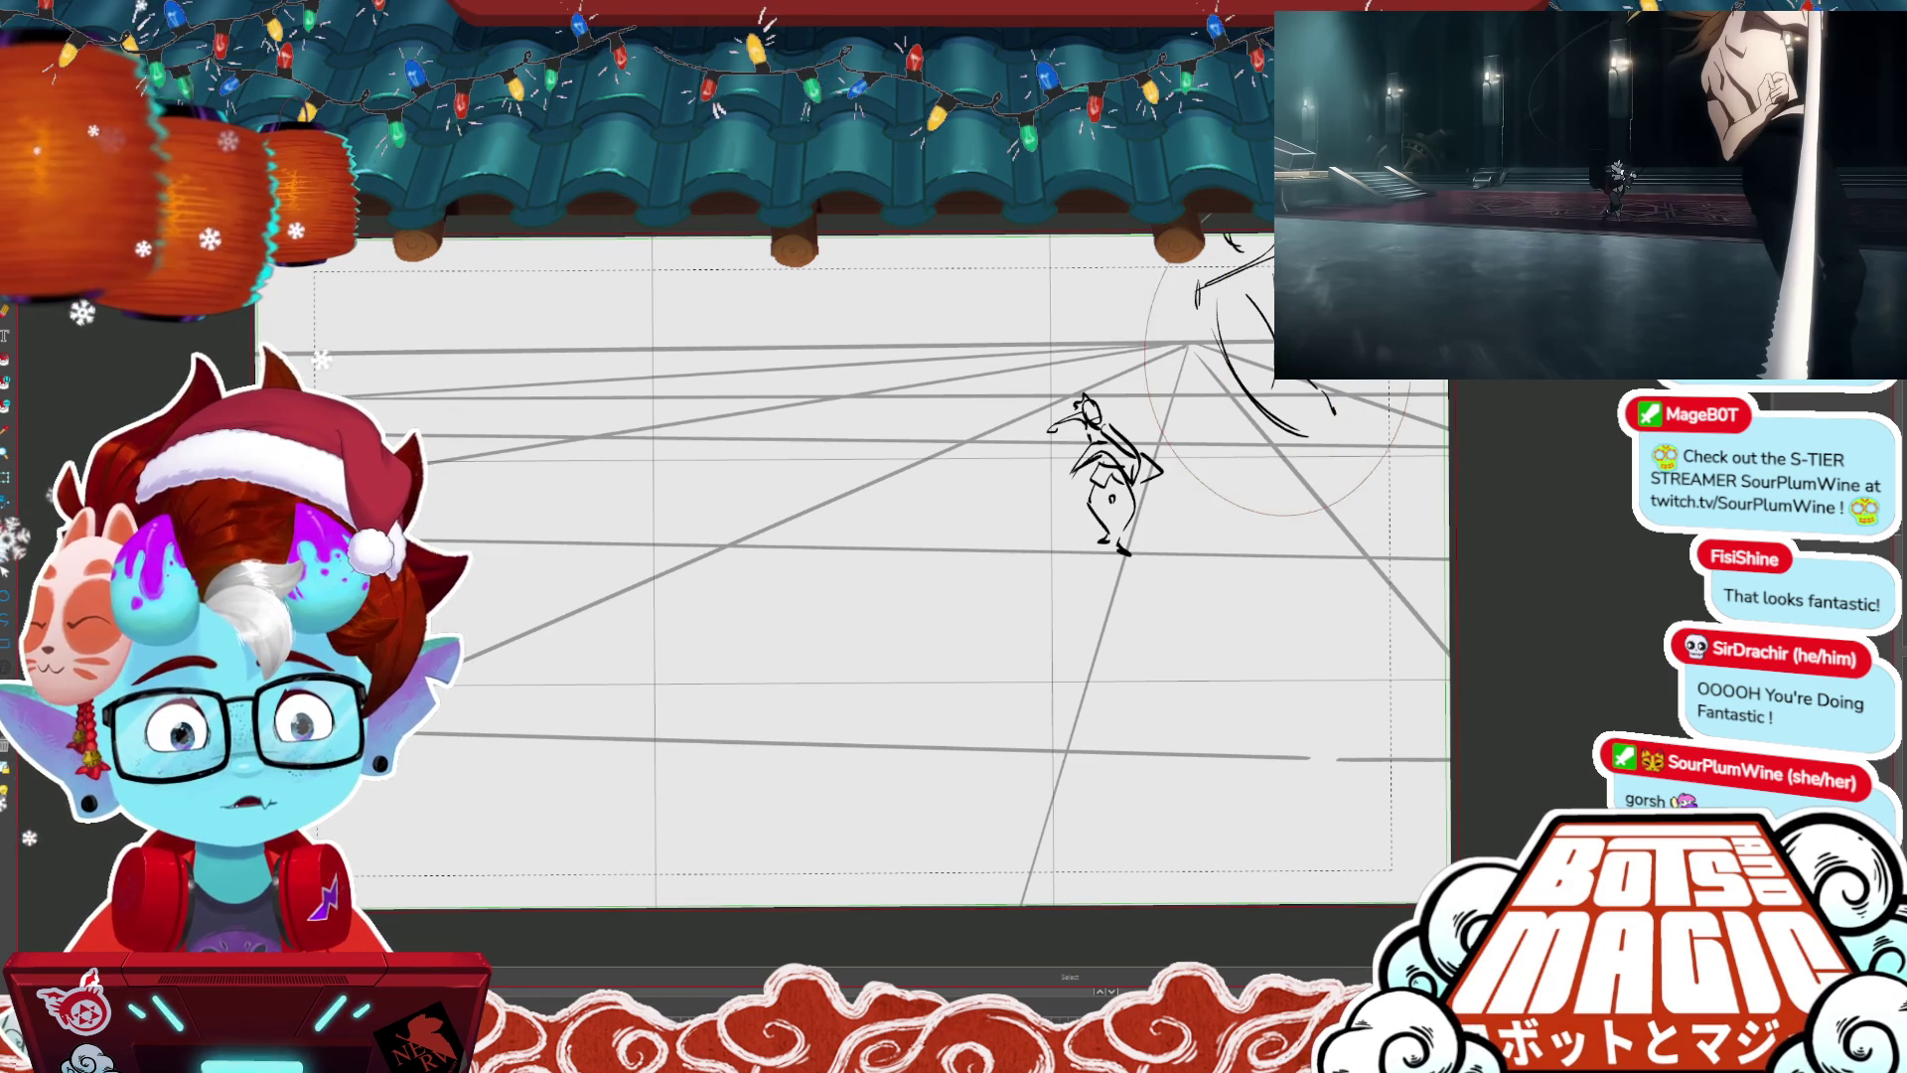
{"action": "left_click_drag", "start_coordinate": [1331, 407], "coordinate": [1368, 404]}
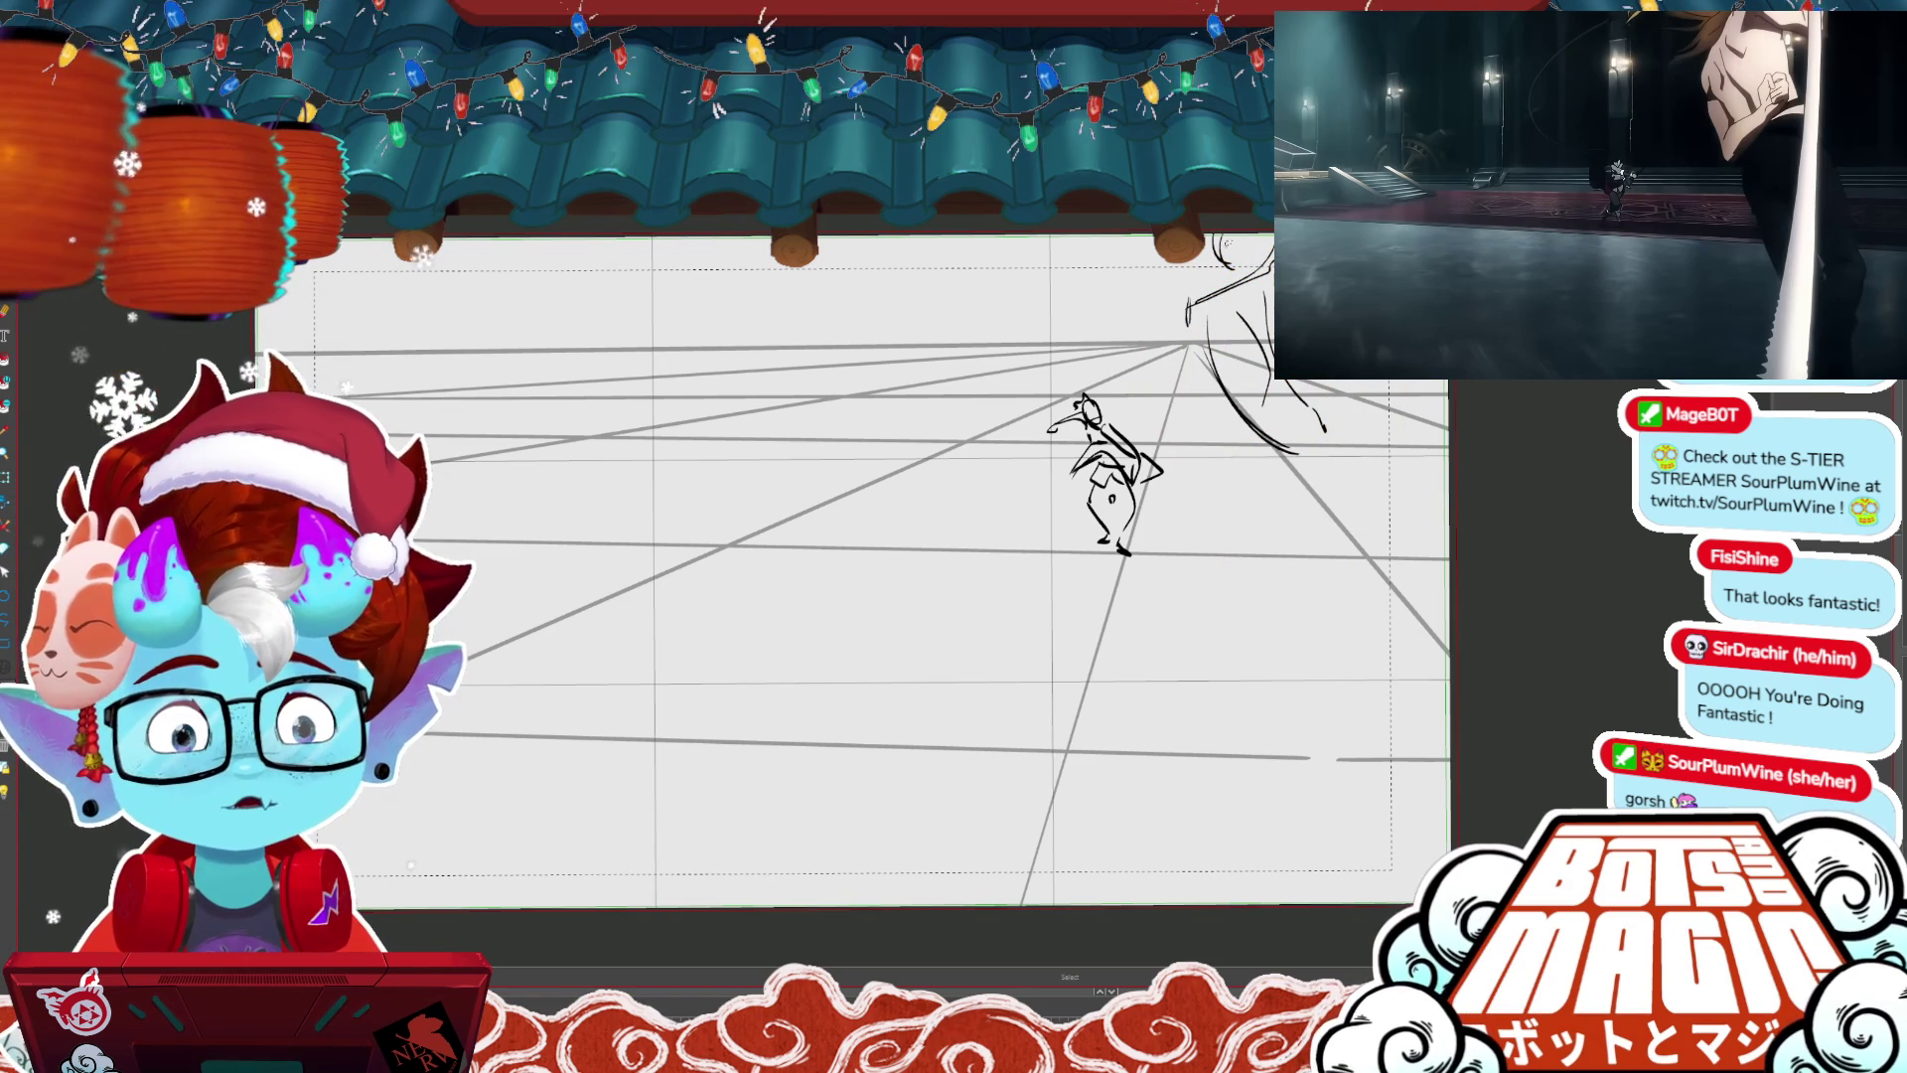
{"action": "left_click_drag", "start_coordinate": [1098, 320], "coordinate": [1221, 288]}
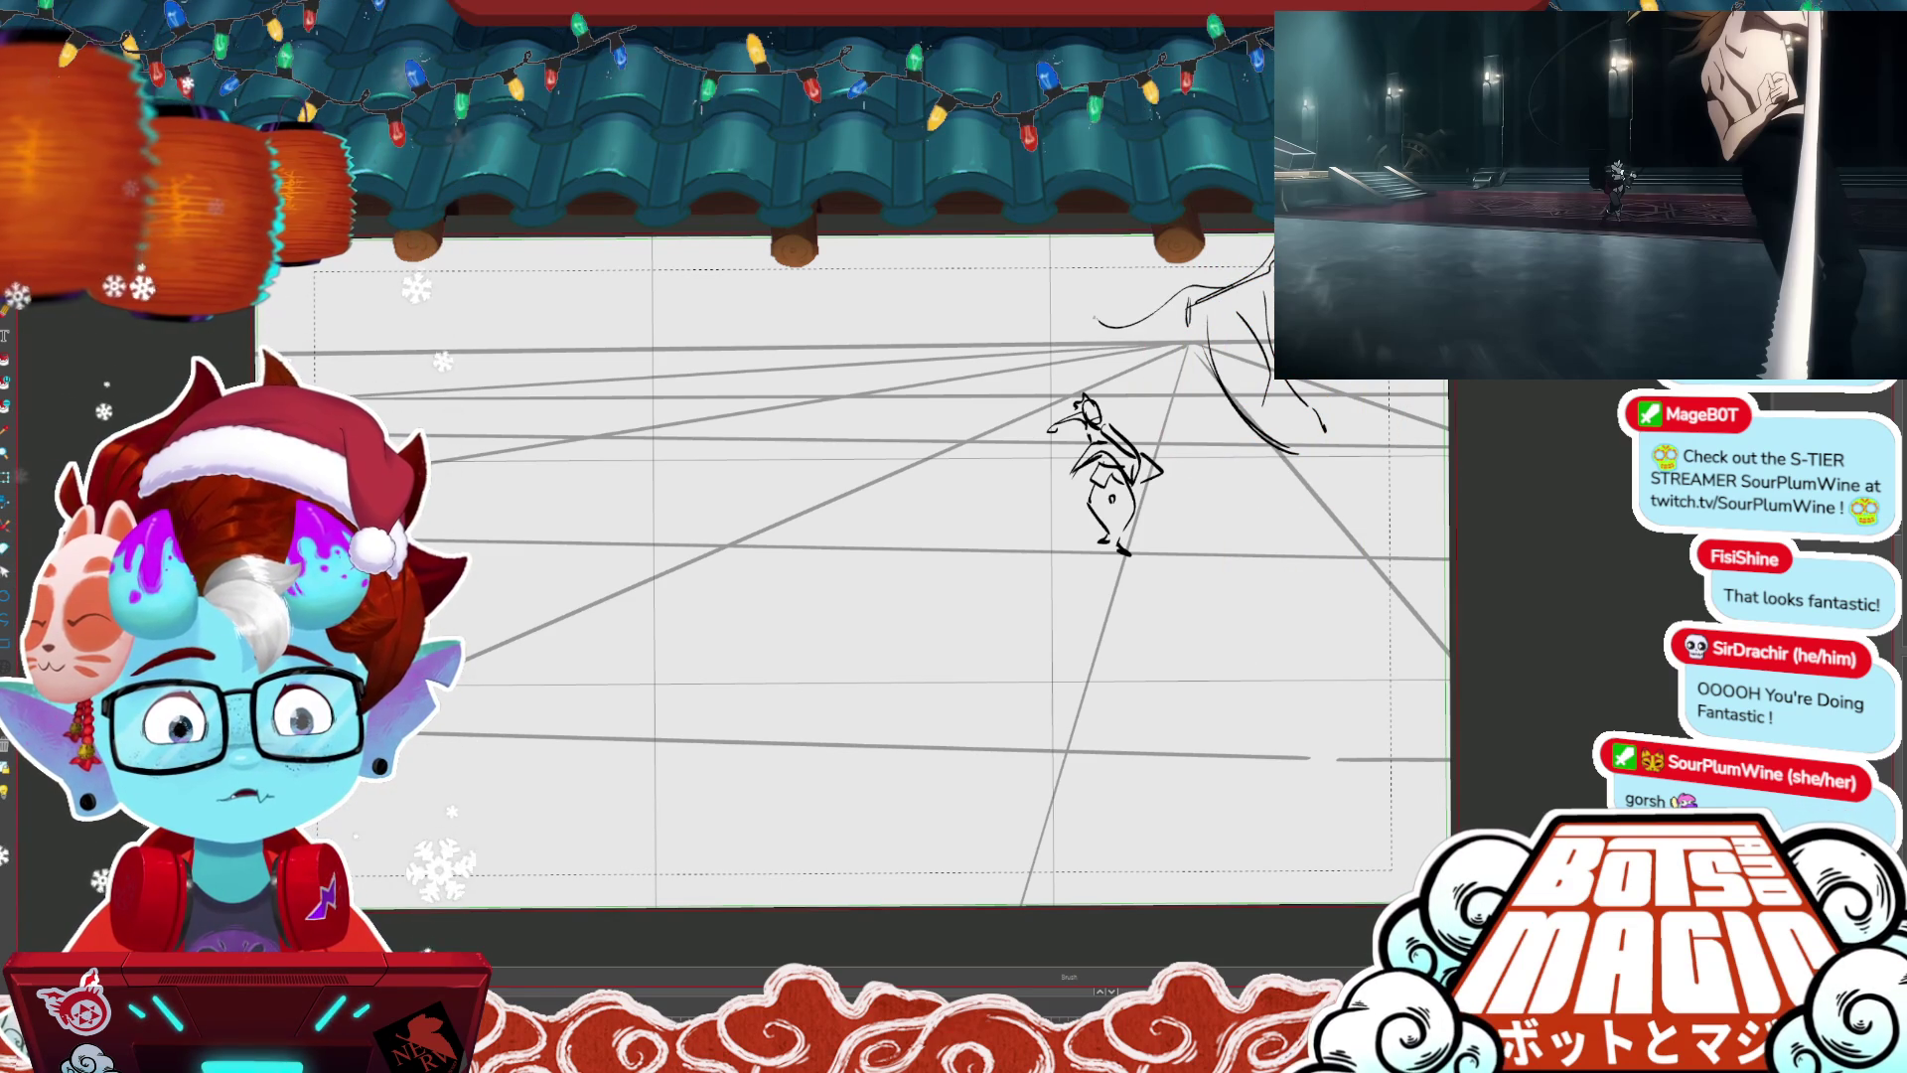
{"action": "left_click_drag", "start_coordinate": [1068, 267], "coordinate": [1122, 240]}
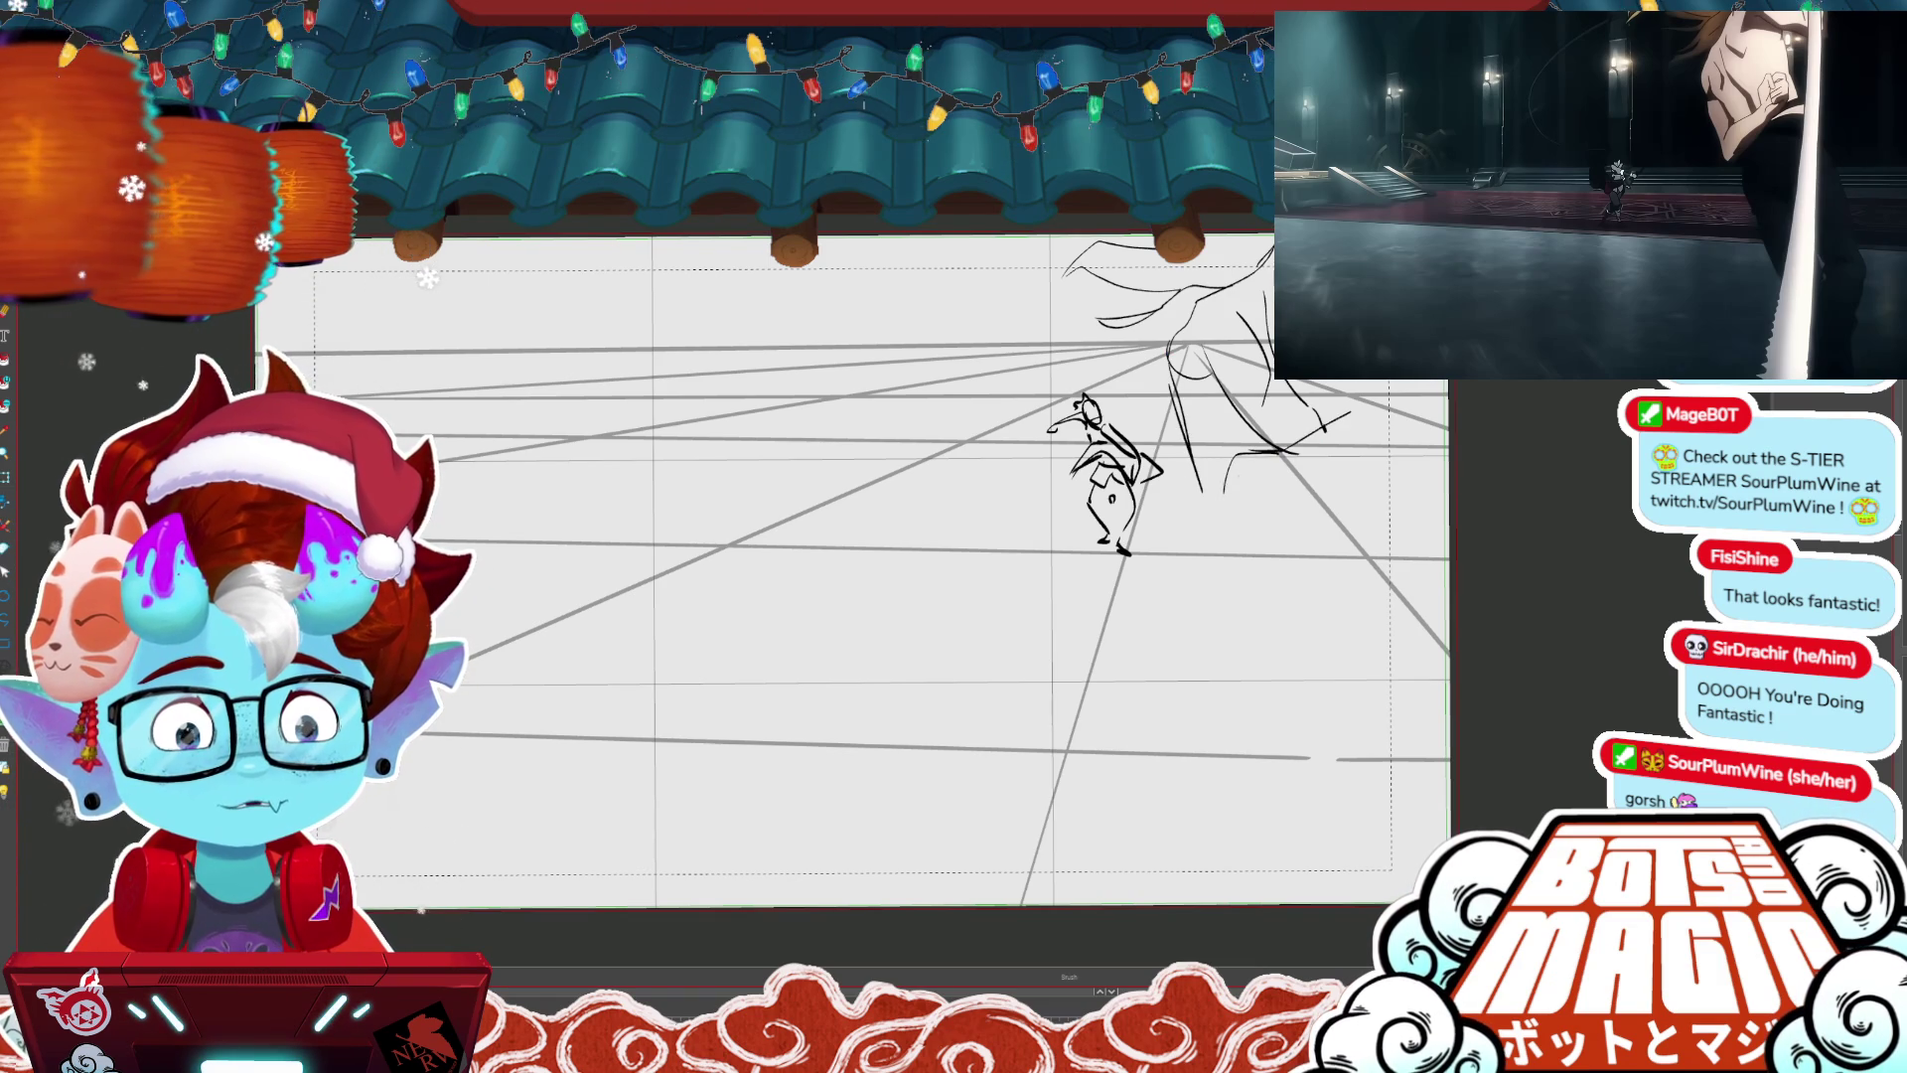
{"action": "left_click_drag", "start_coordinate": [1370, 447], "coordinate": [1231, 520]}
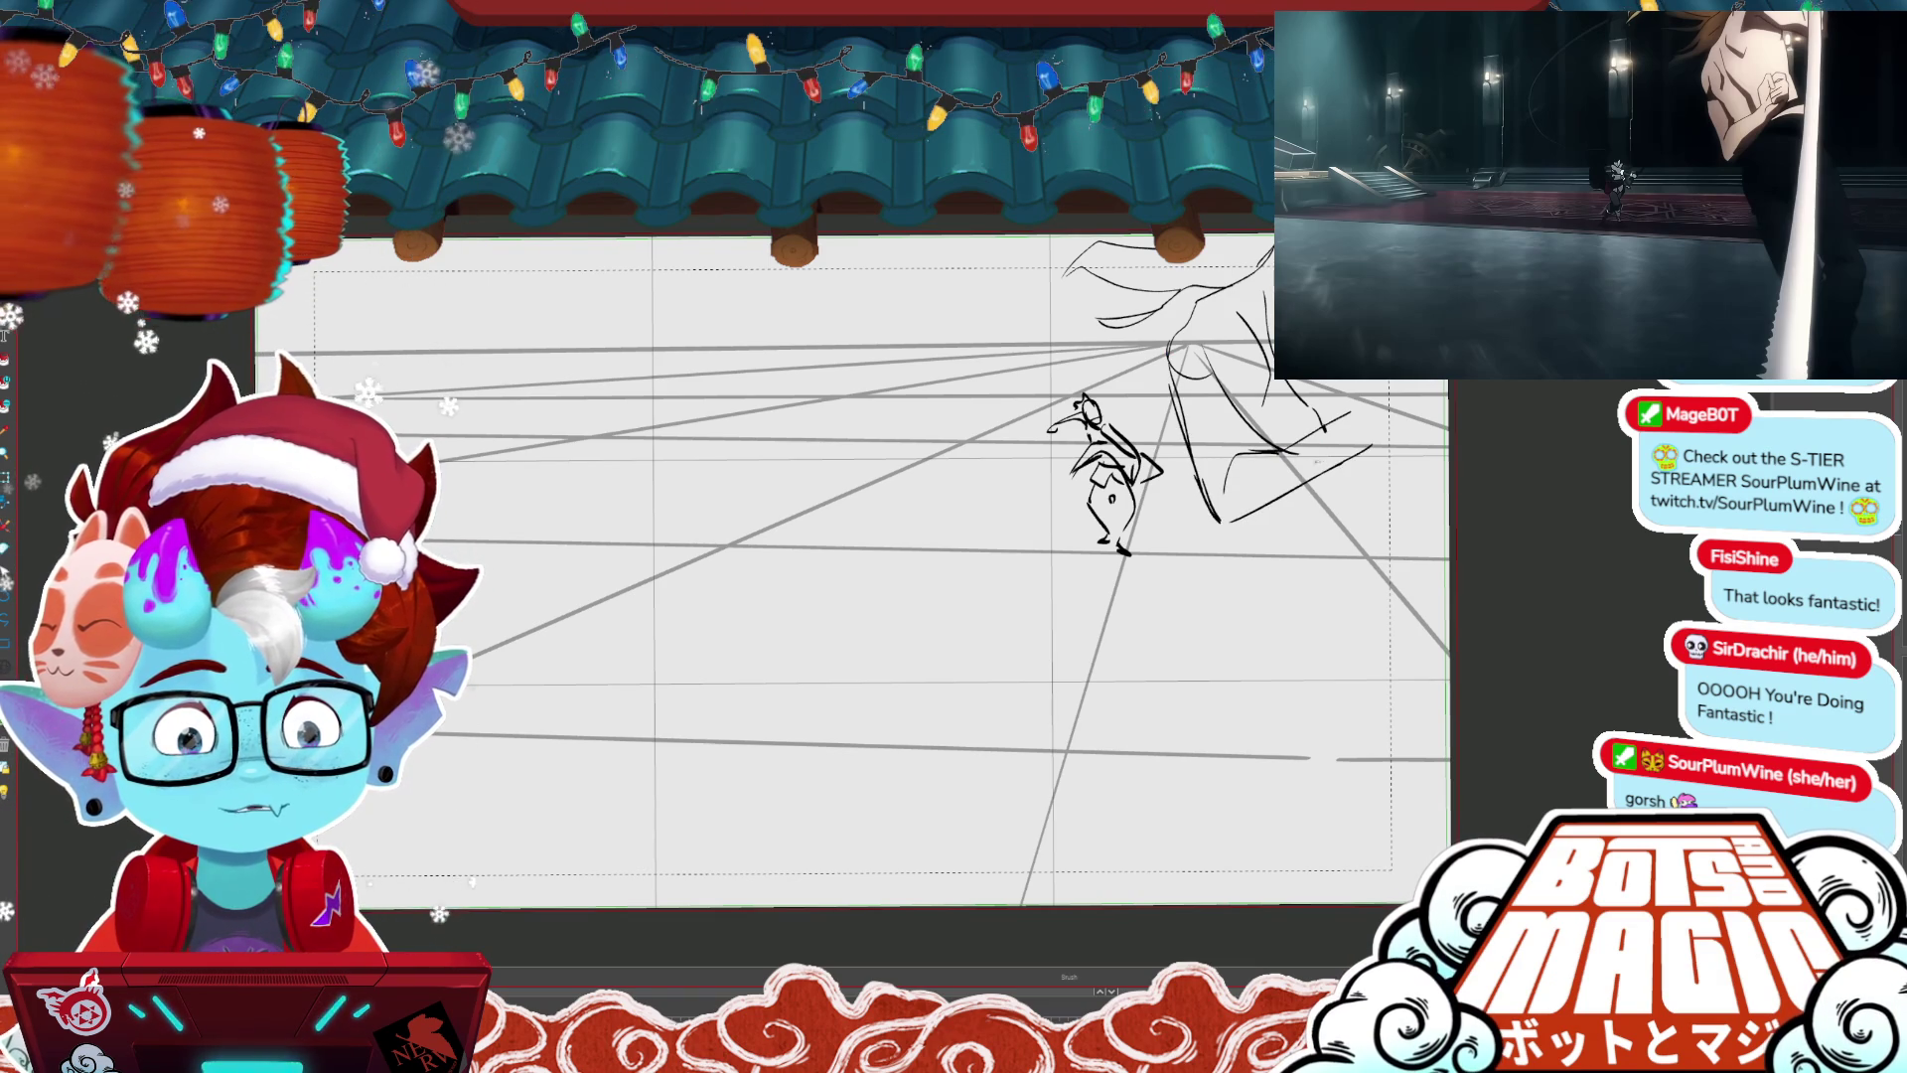
{"action": "key", "text": "Return"}
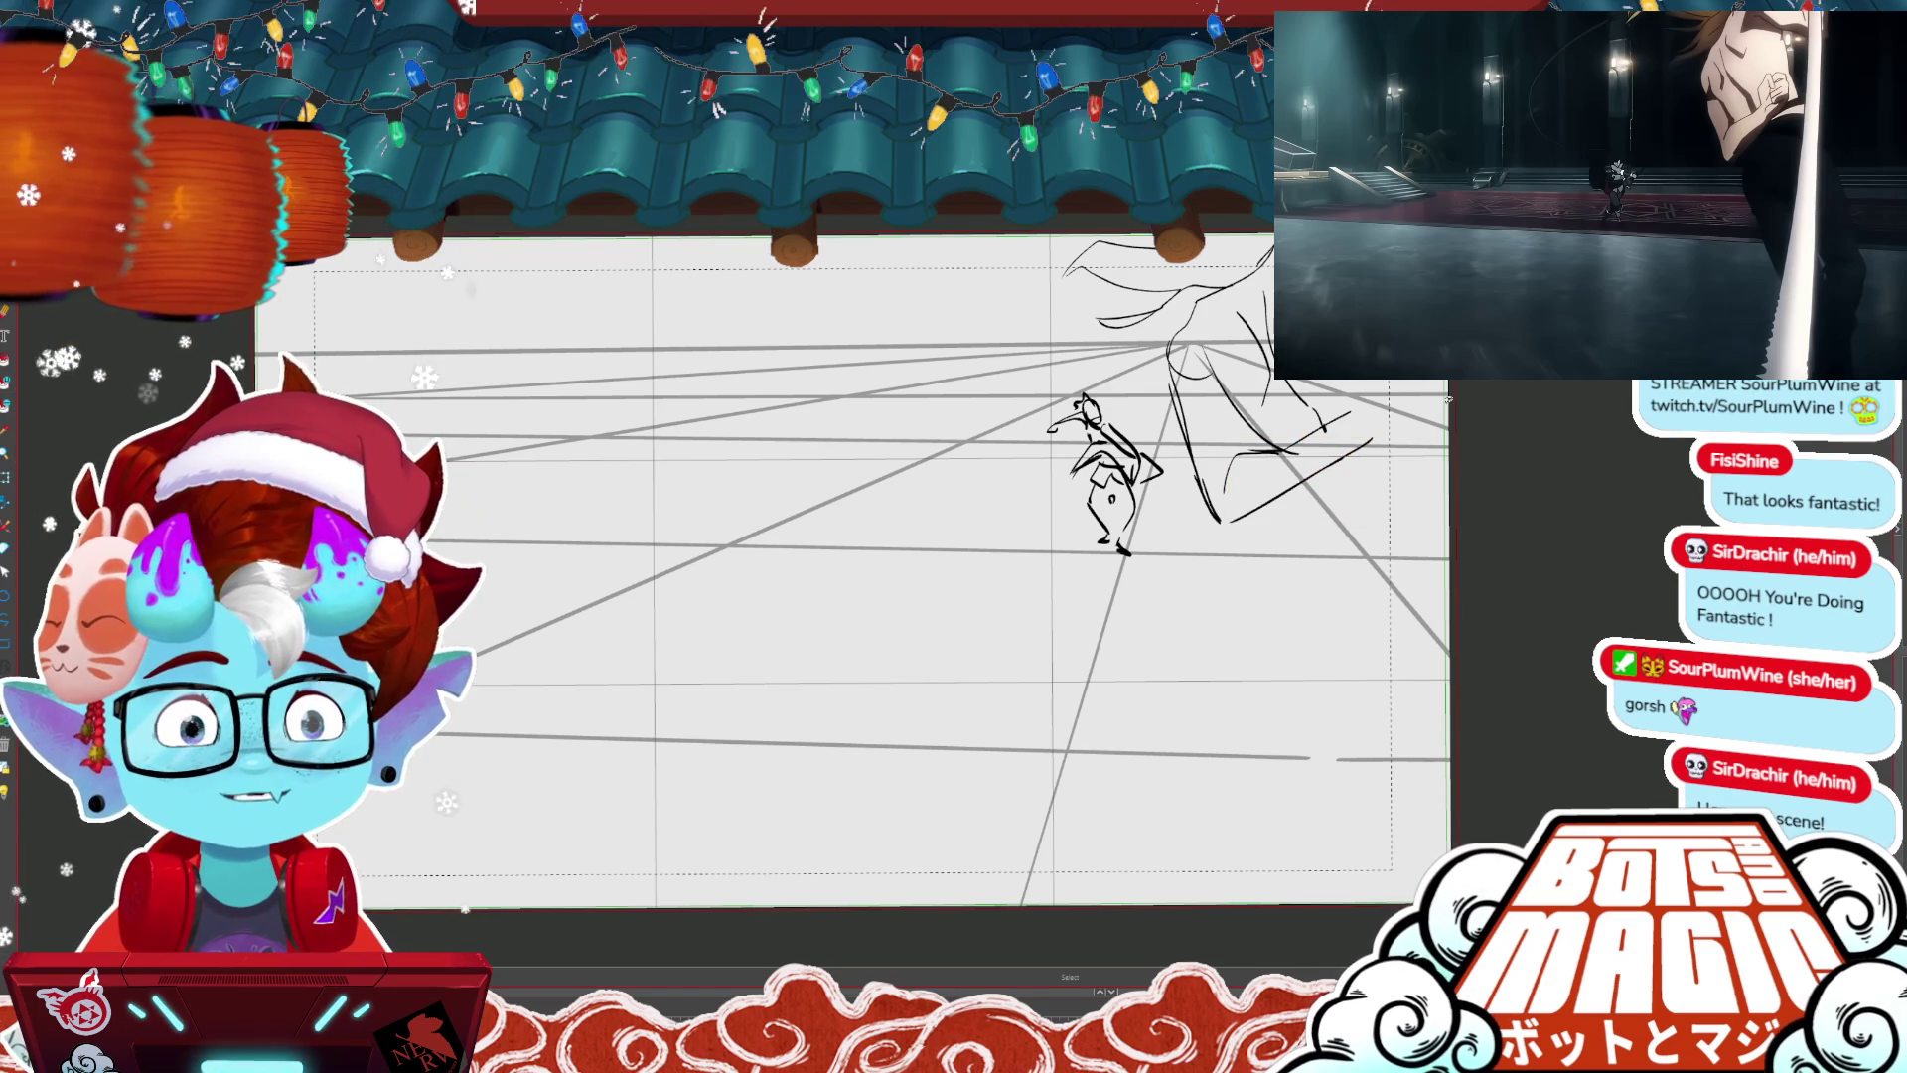
- Add a short diagonal stroke and further strokes on the right of the figure
{"action": "key", "text": "b"}
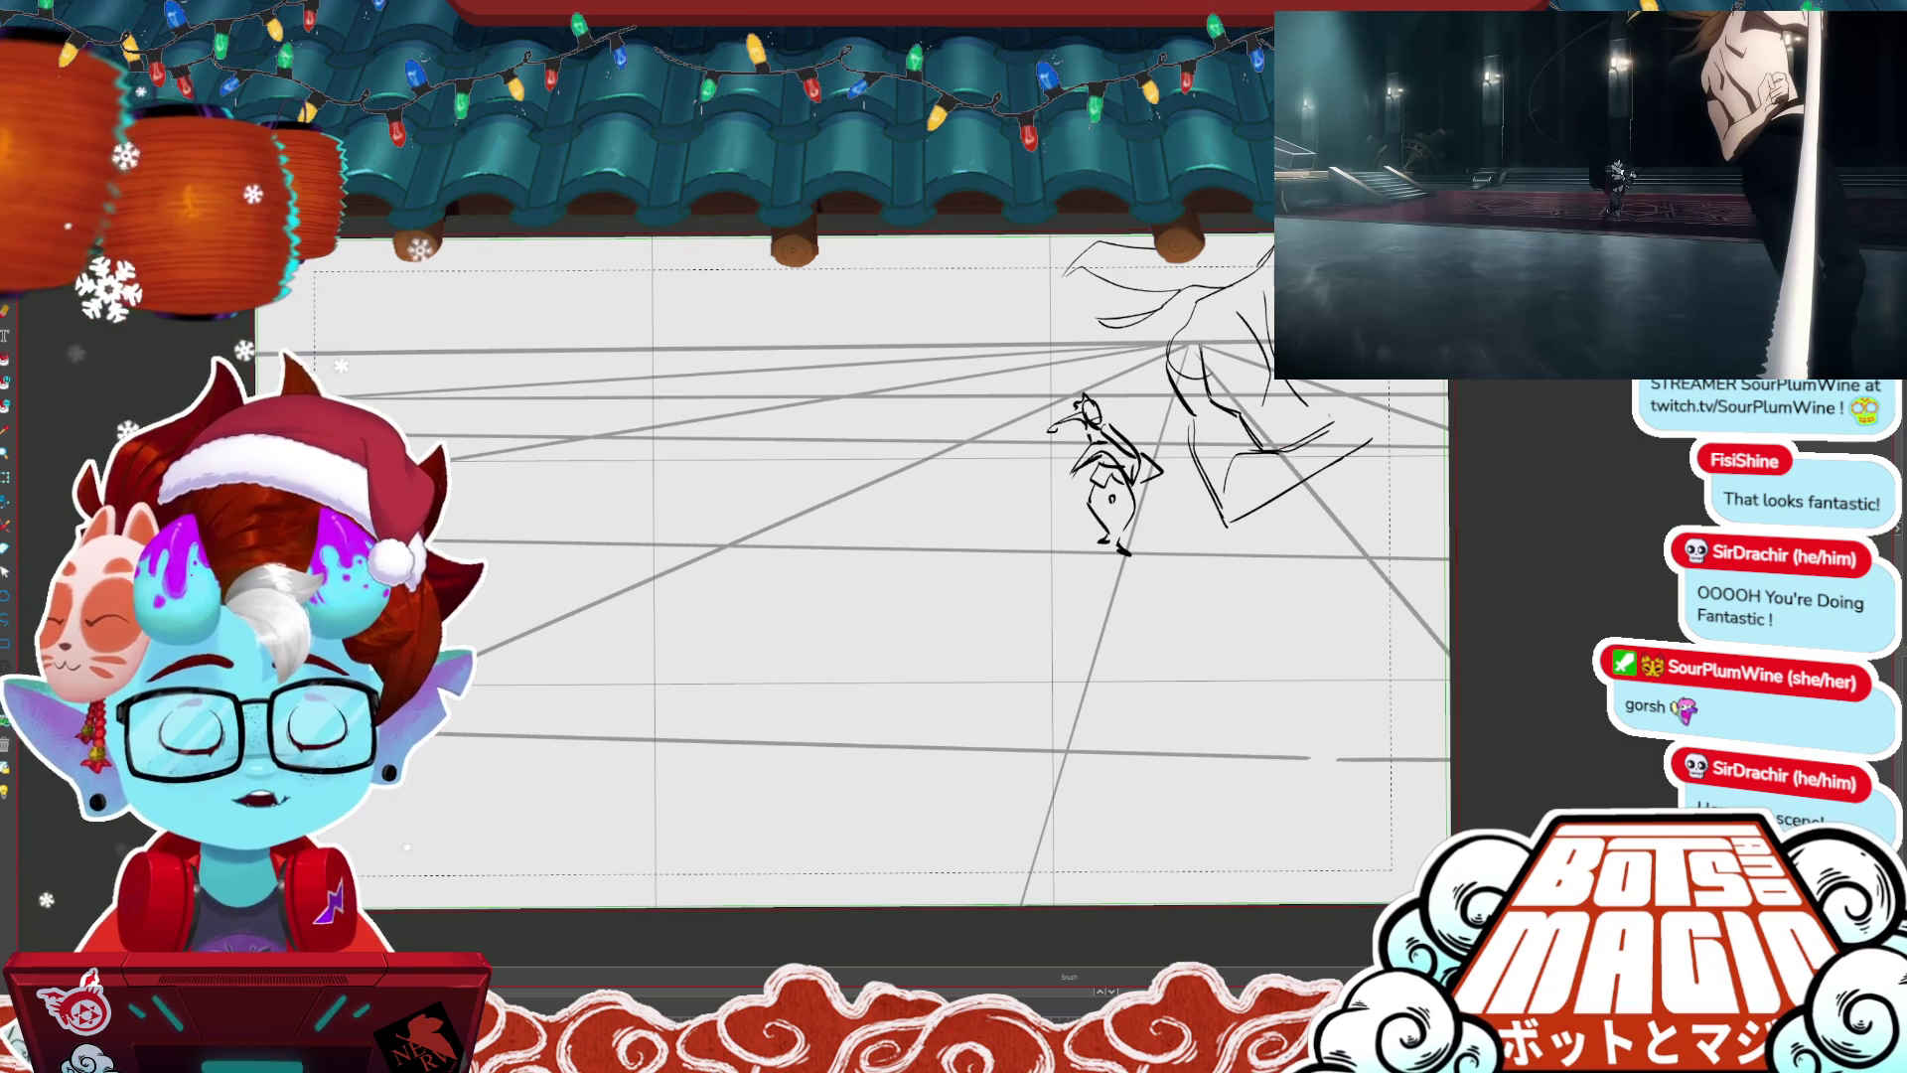
{"action": "left_click_drag", "start_coordinate": [1281, 444], "coordinate": [1365, 397]}
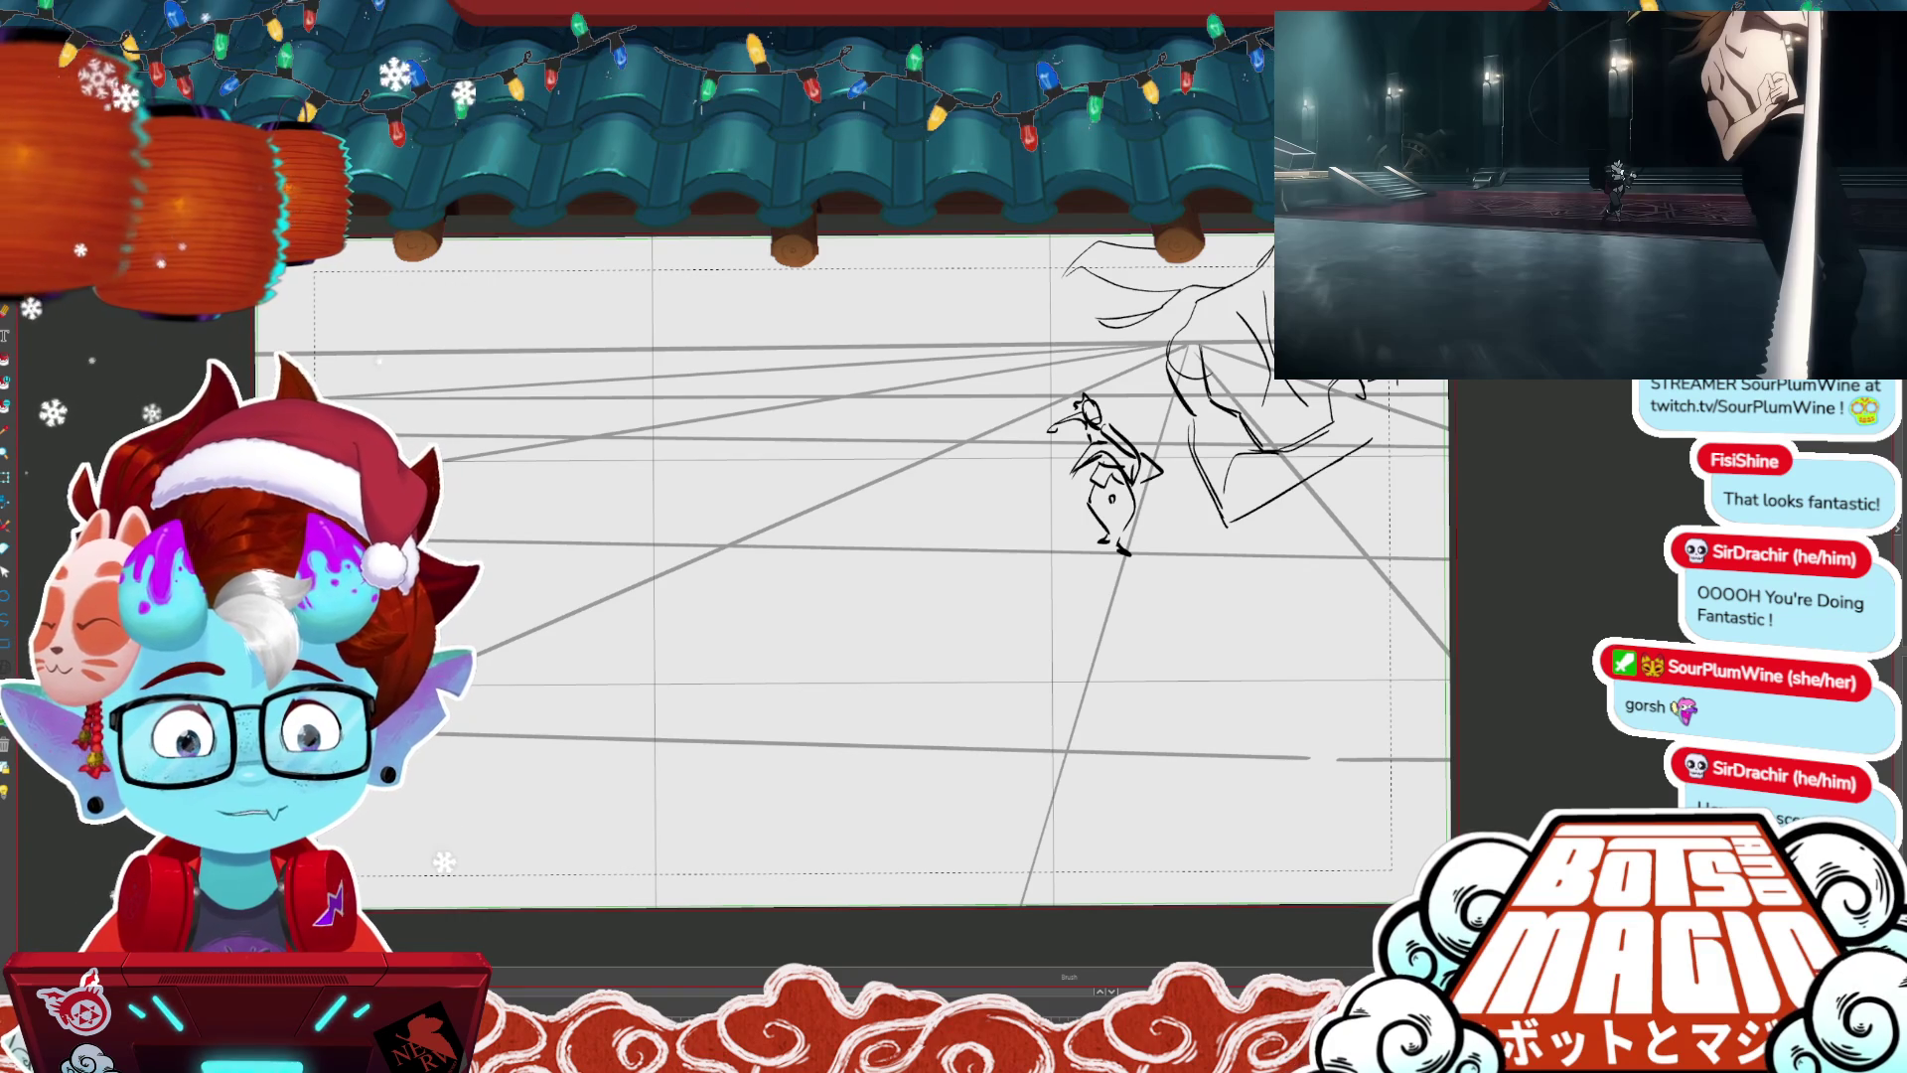
{"action": "left_click_drag", "start_coordinate": [1400, 389], "coordinate": [1309, 515]}
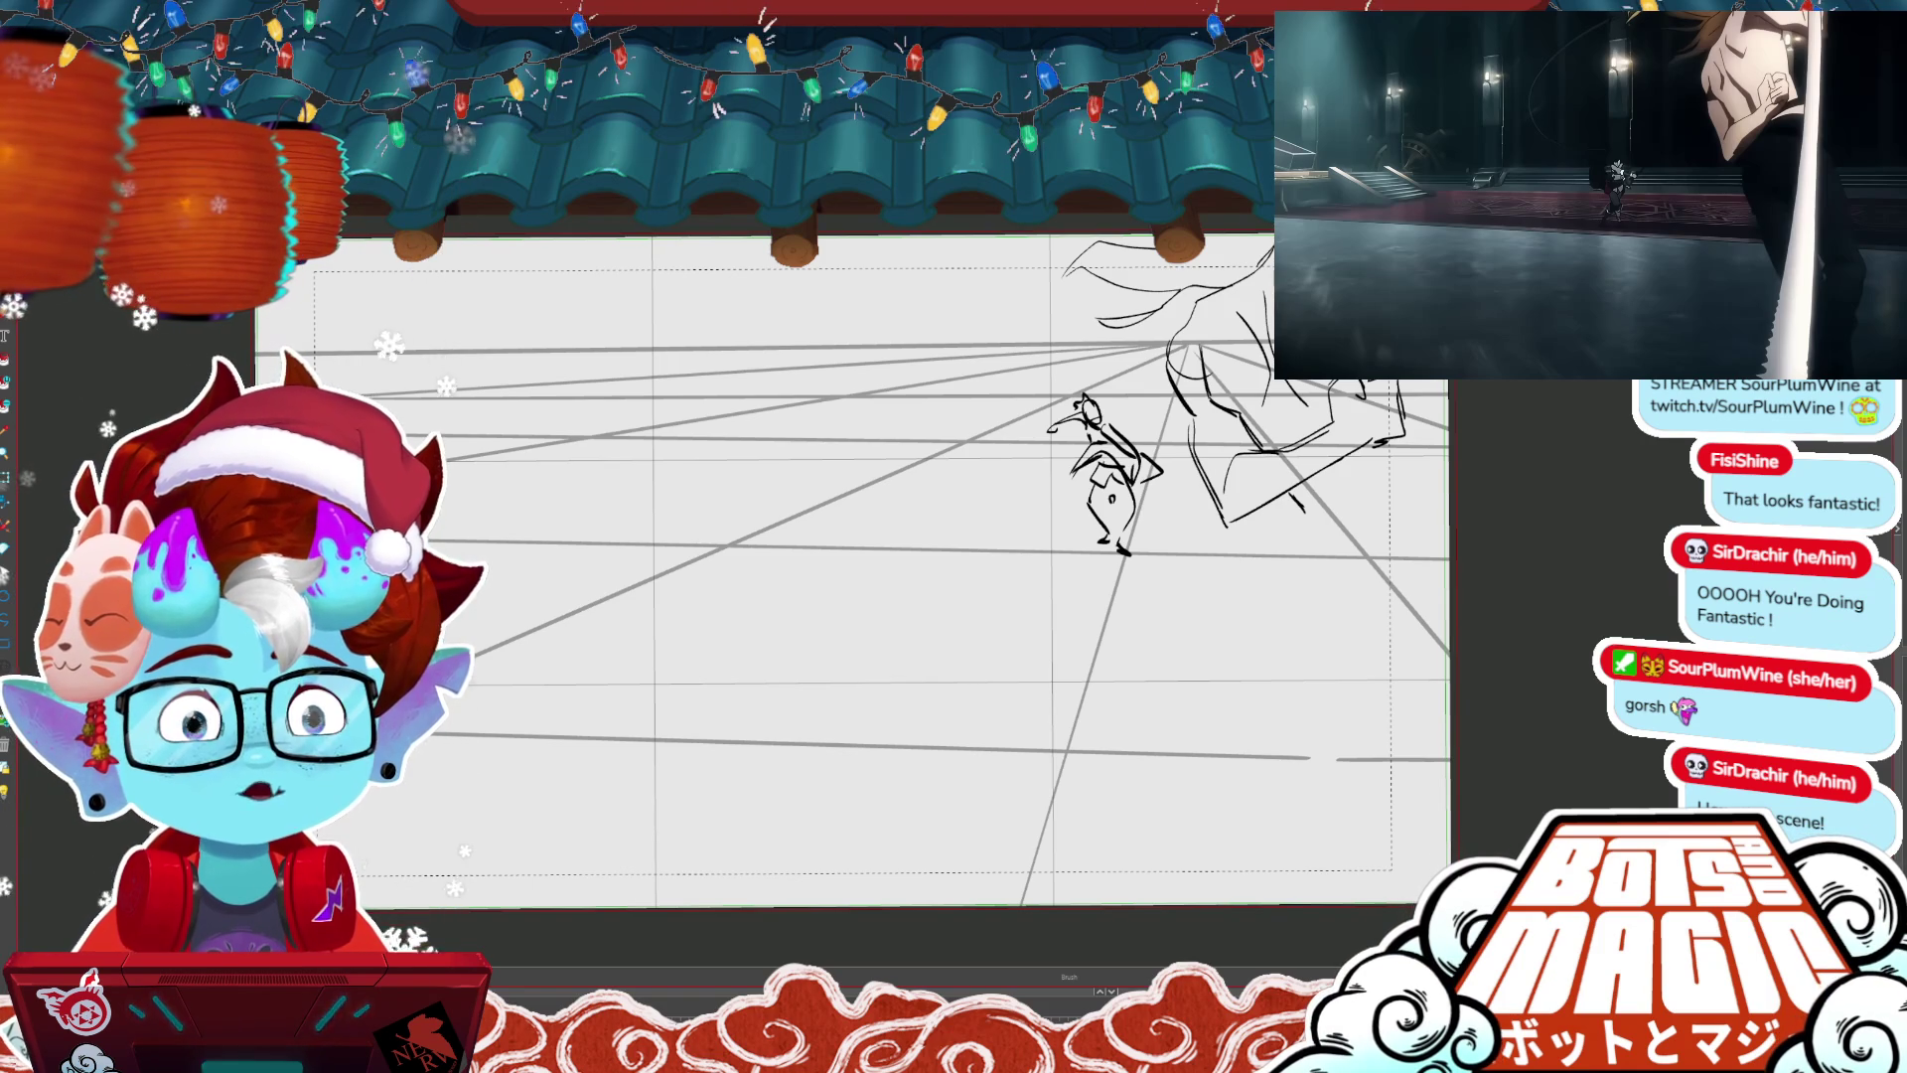
- Nudge the large foreground sketch left and down with the Object tool and confirm
{"action": "key", "text": "m"}
{"action": "left_click", "coordinate": [1352, 454]}
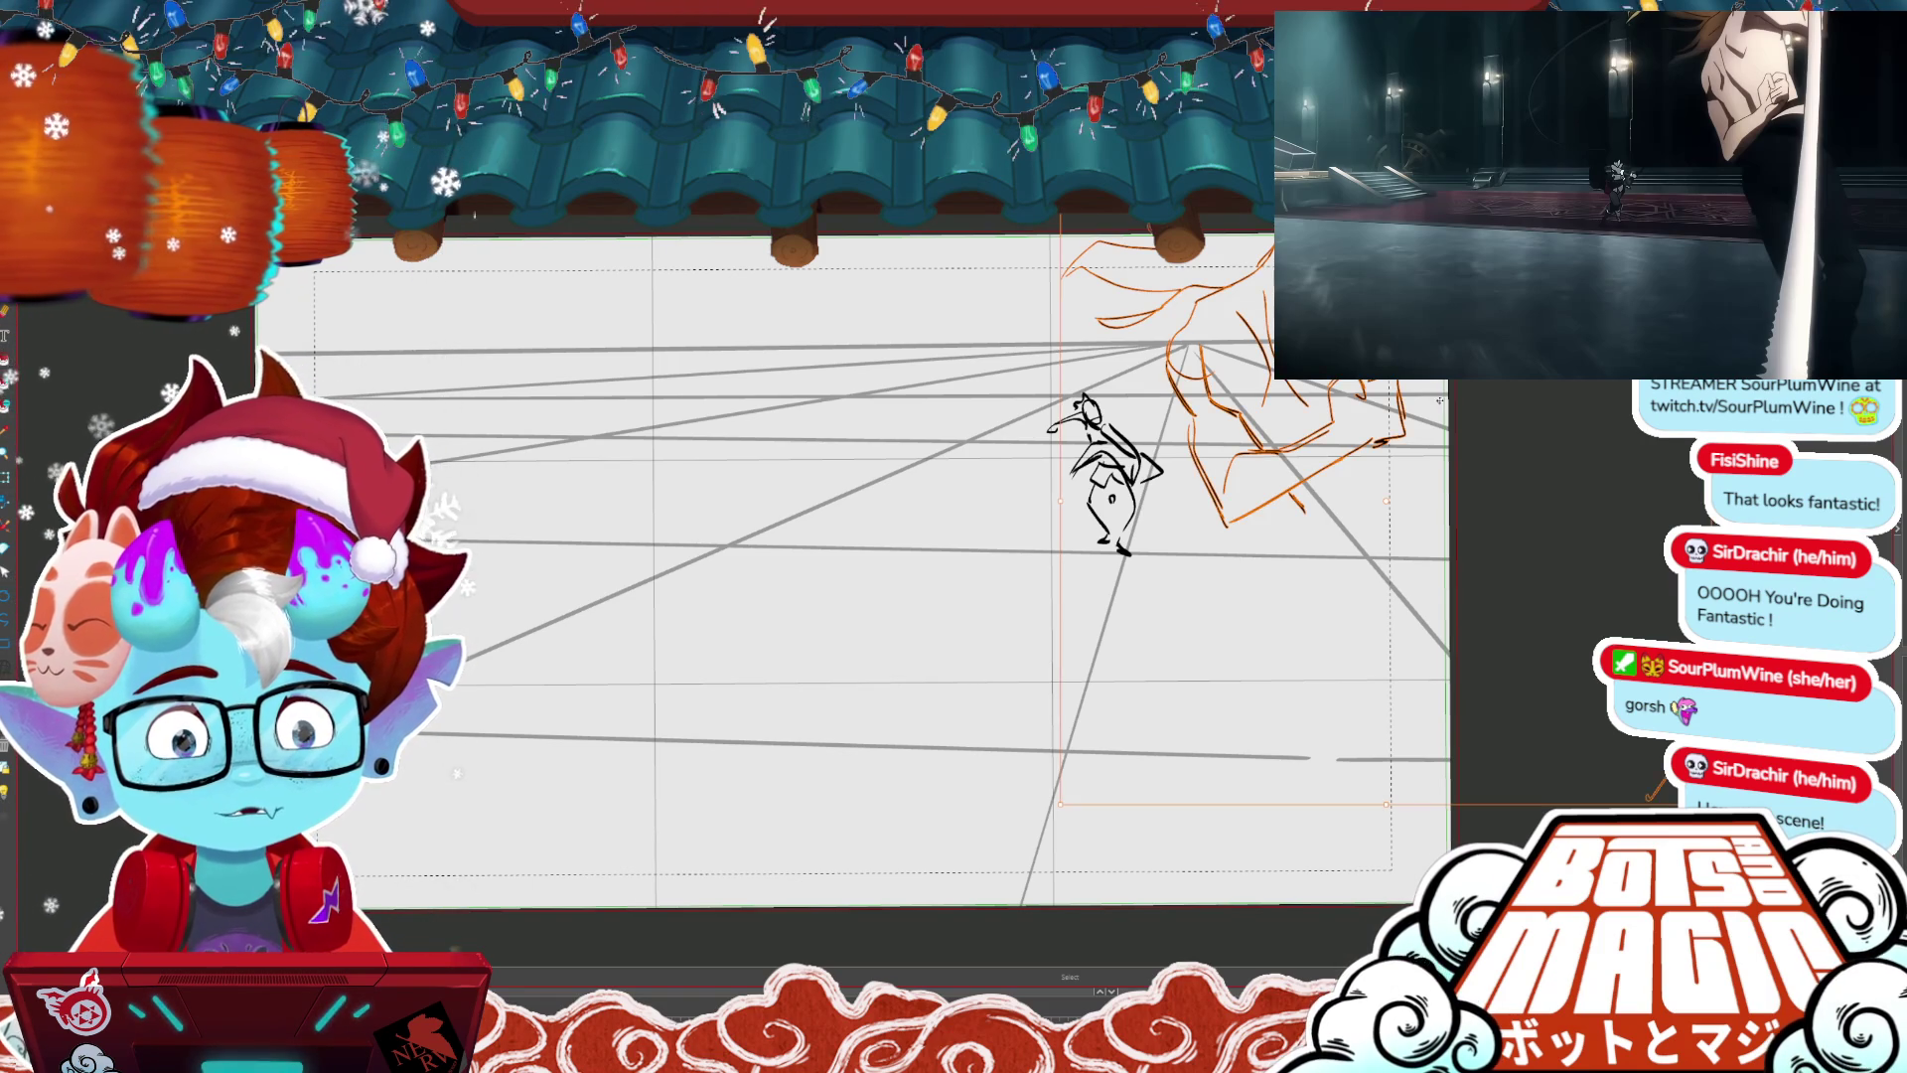
{"action": "left_click_drag", "start_coordinate": [1353, 453], "coordinate": [1318, 474]}
{"action": "key", "text": "Return"}
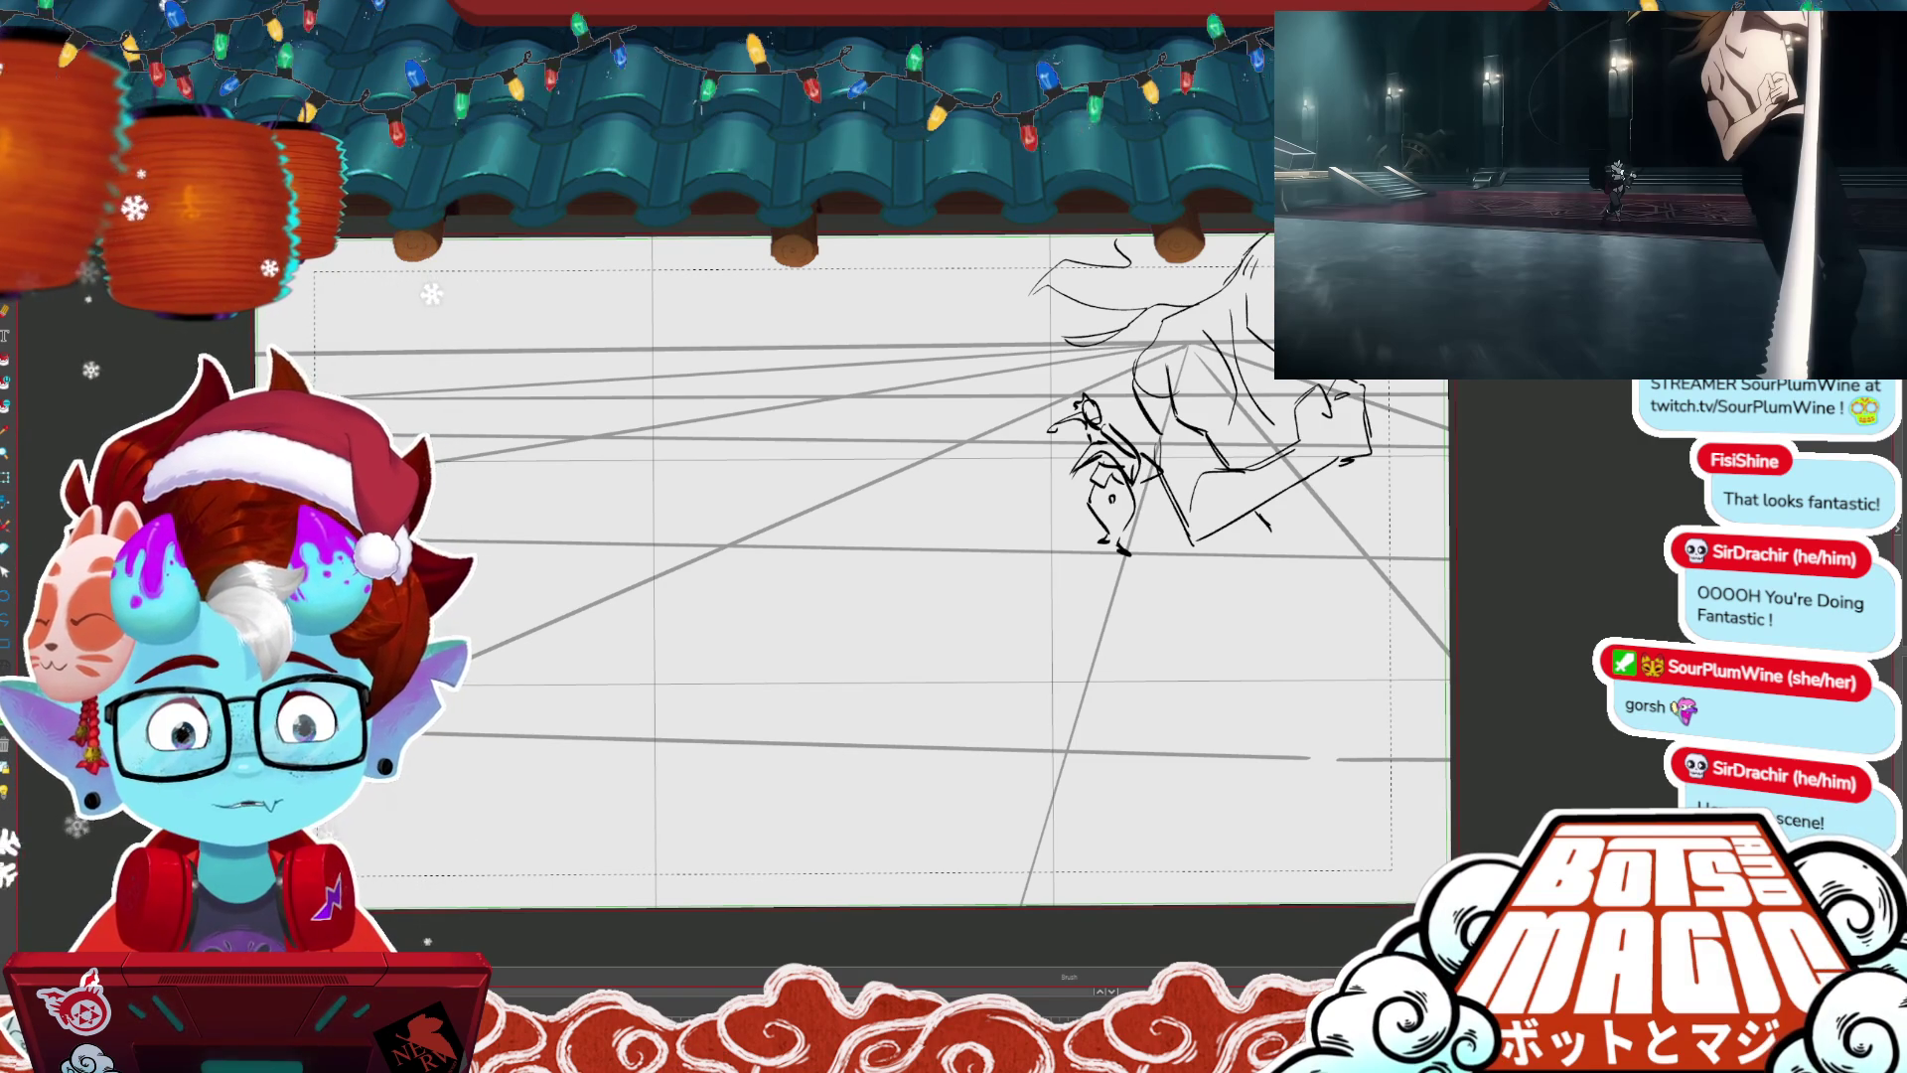
- Draw long flowing lines down the right side to the canvas bottom, then deselect them
{"action": "left_click_drag", "start_coordinate": [1398, 382], "coordinate": [1284, 647]}
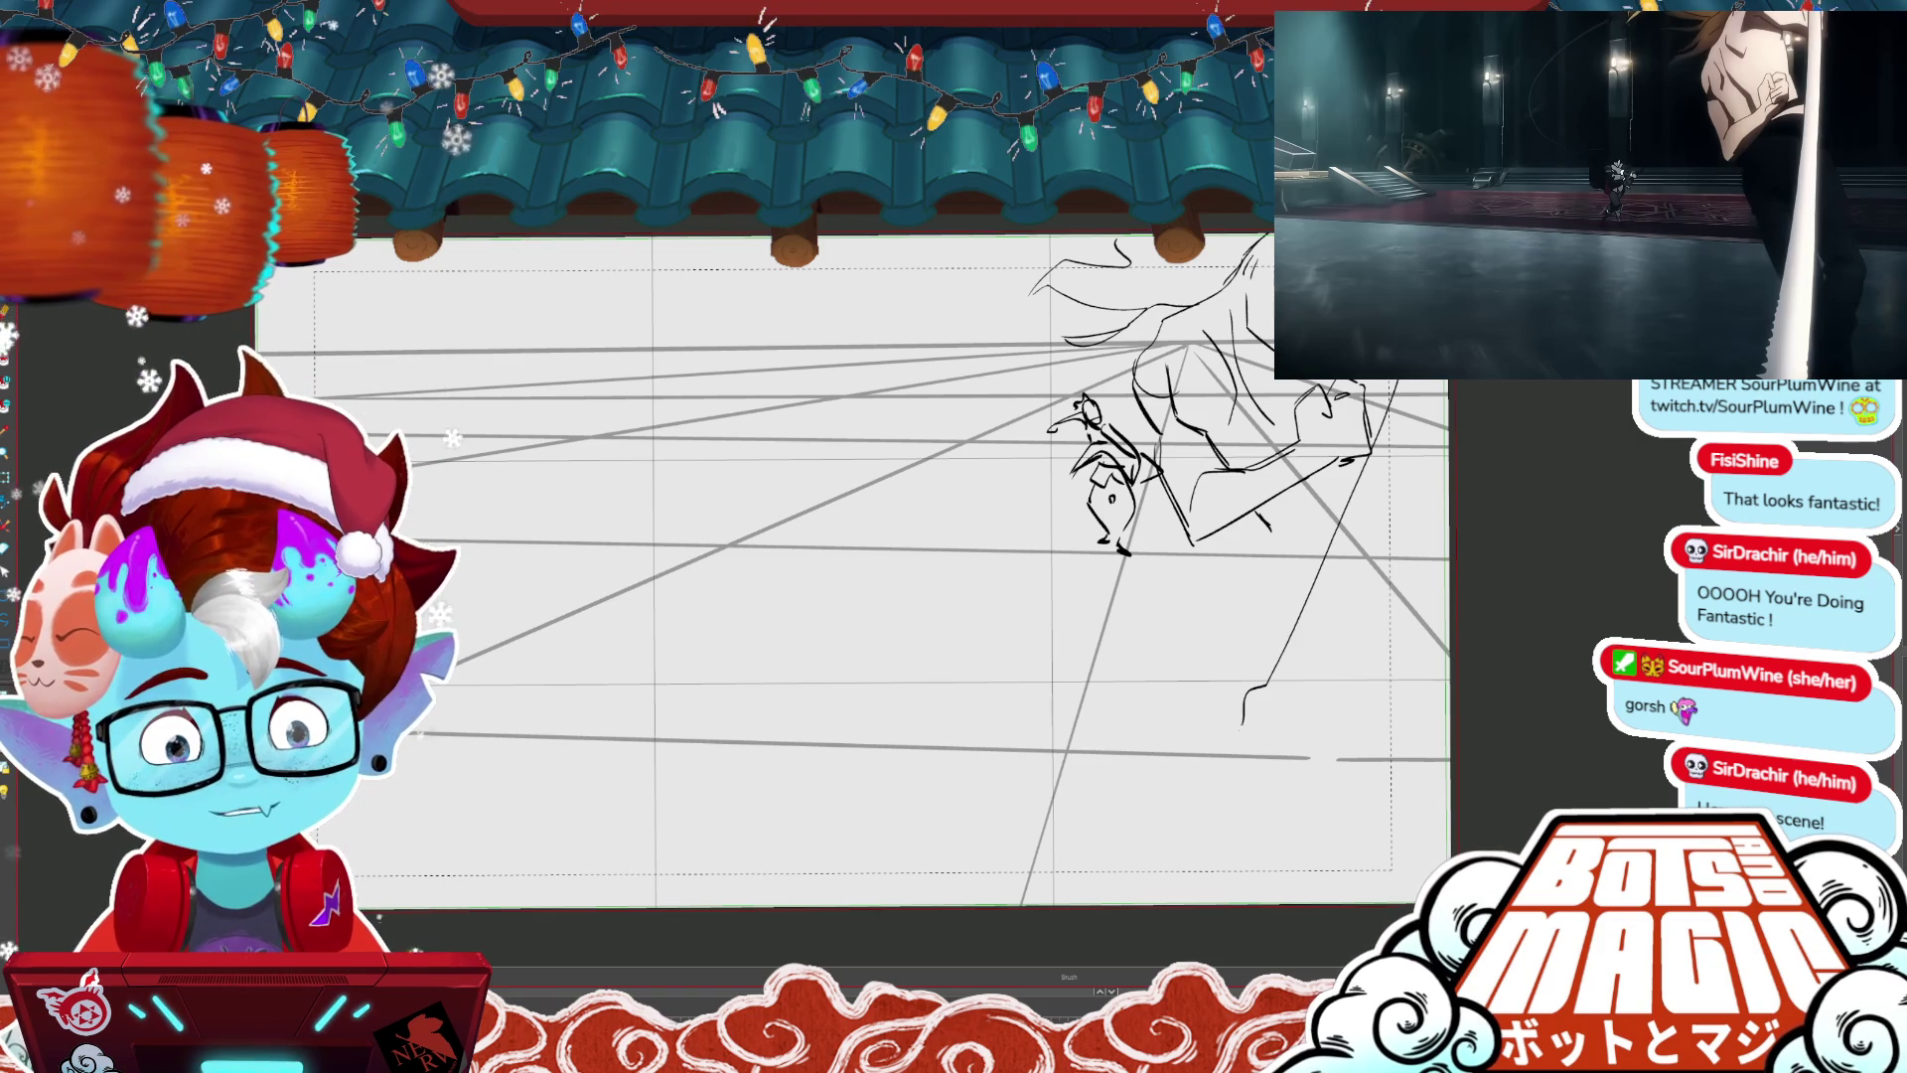
{"action": "left_click_drag", "start_coordinate": [1207, 758], "coordinate": [1122, 901]}
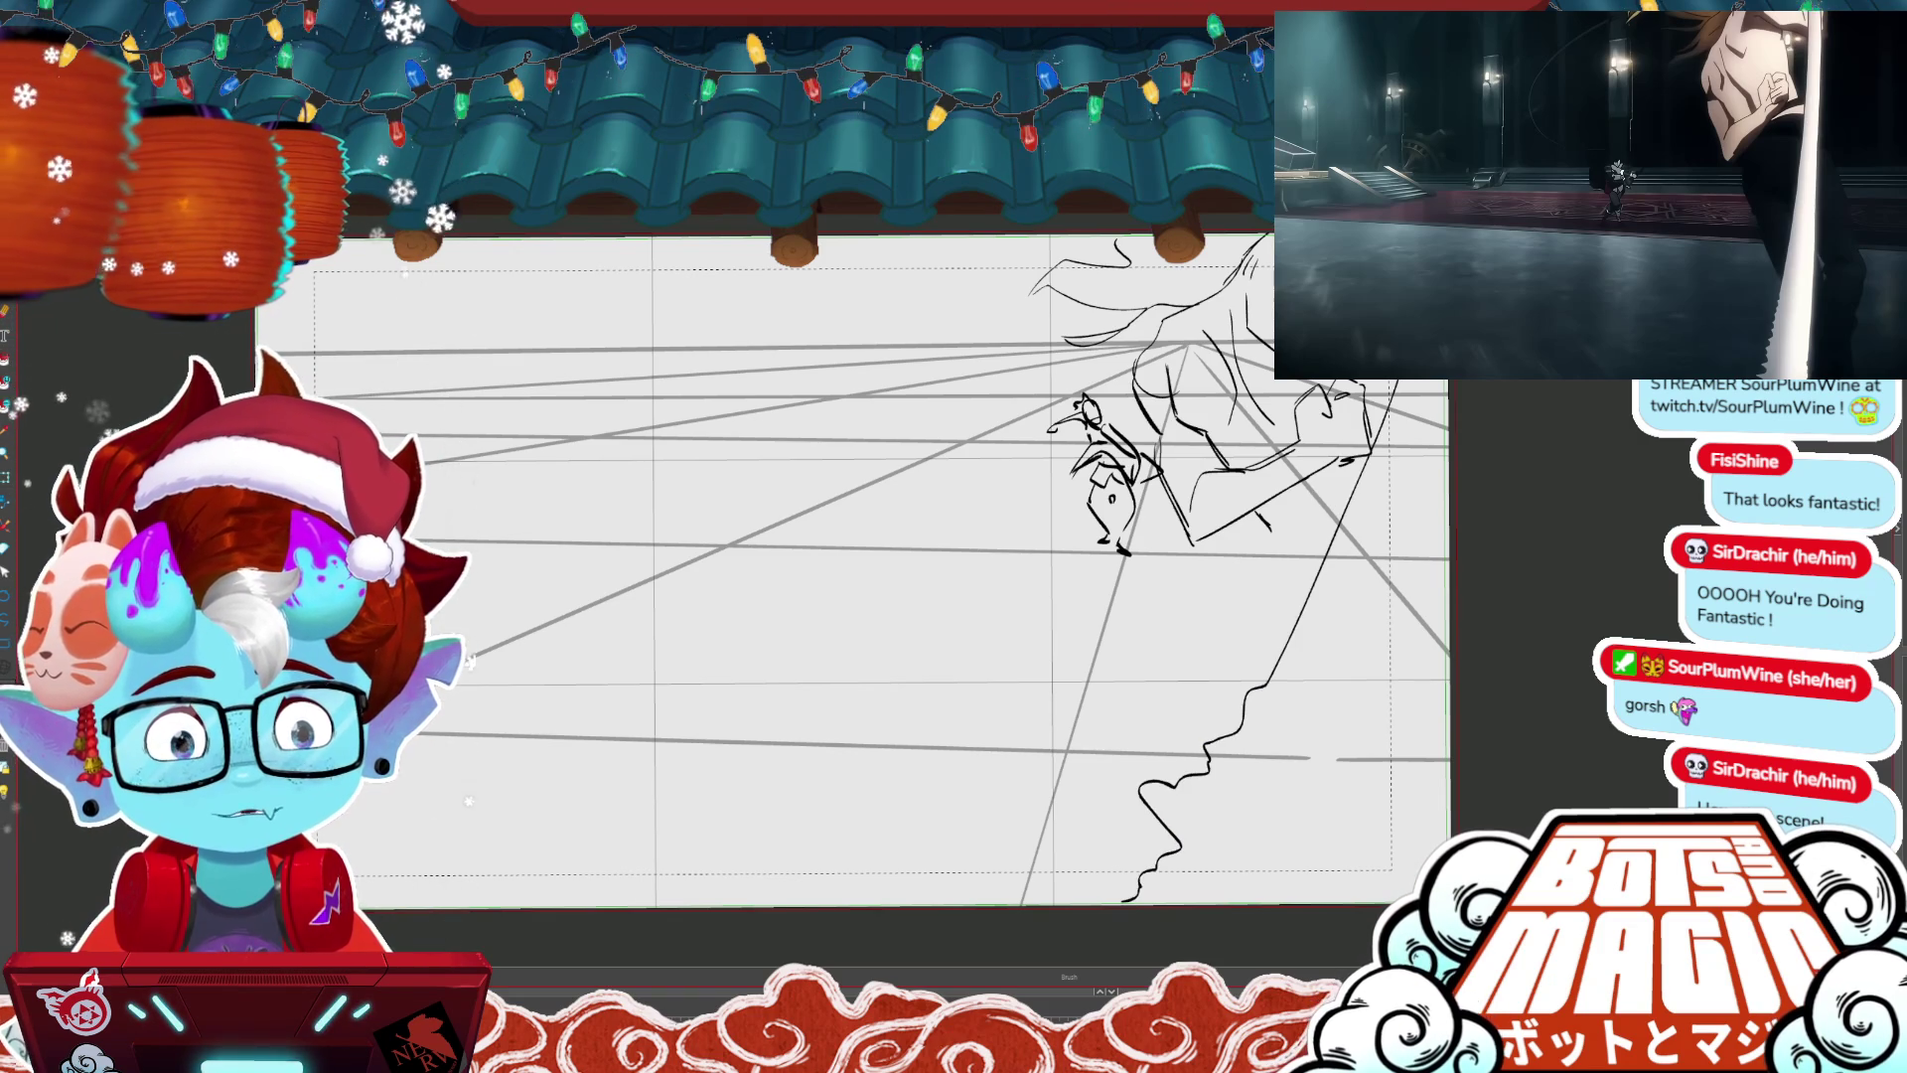
{"action": "key", "text": "o"}
{"action": "left_click", "coordinate": [1356, 727]}
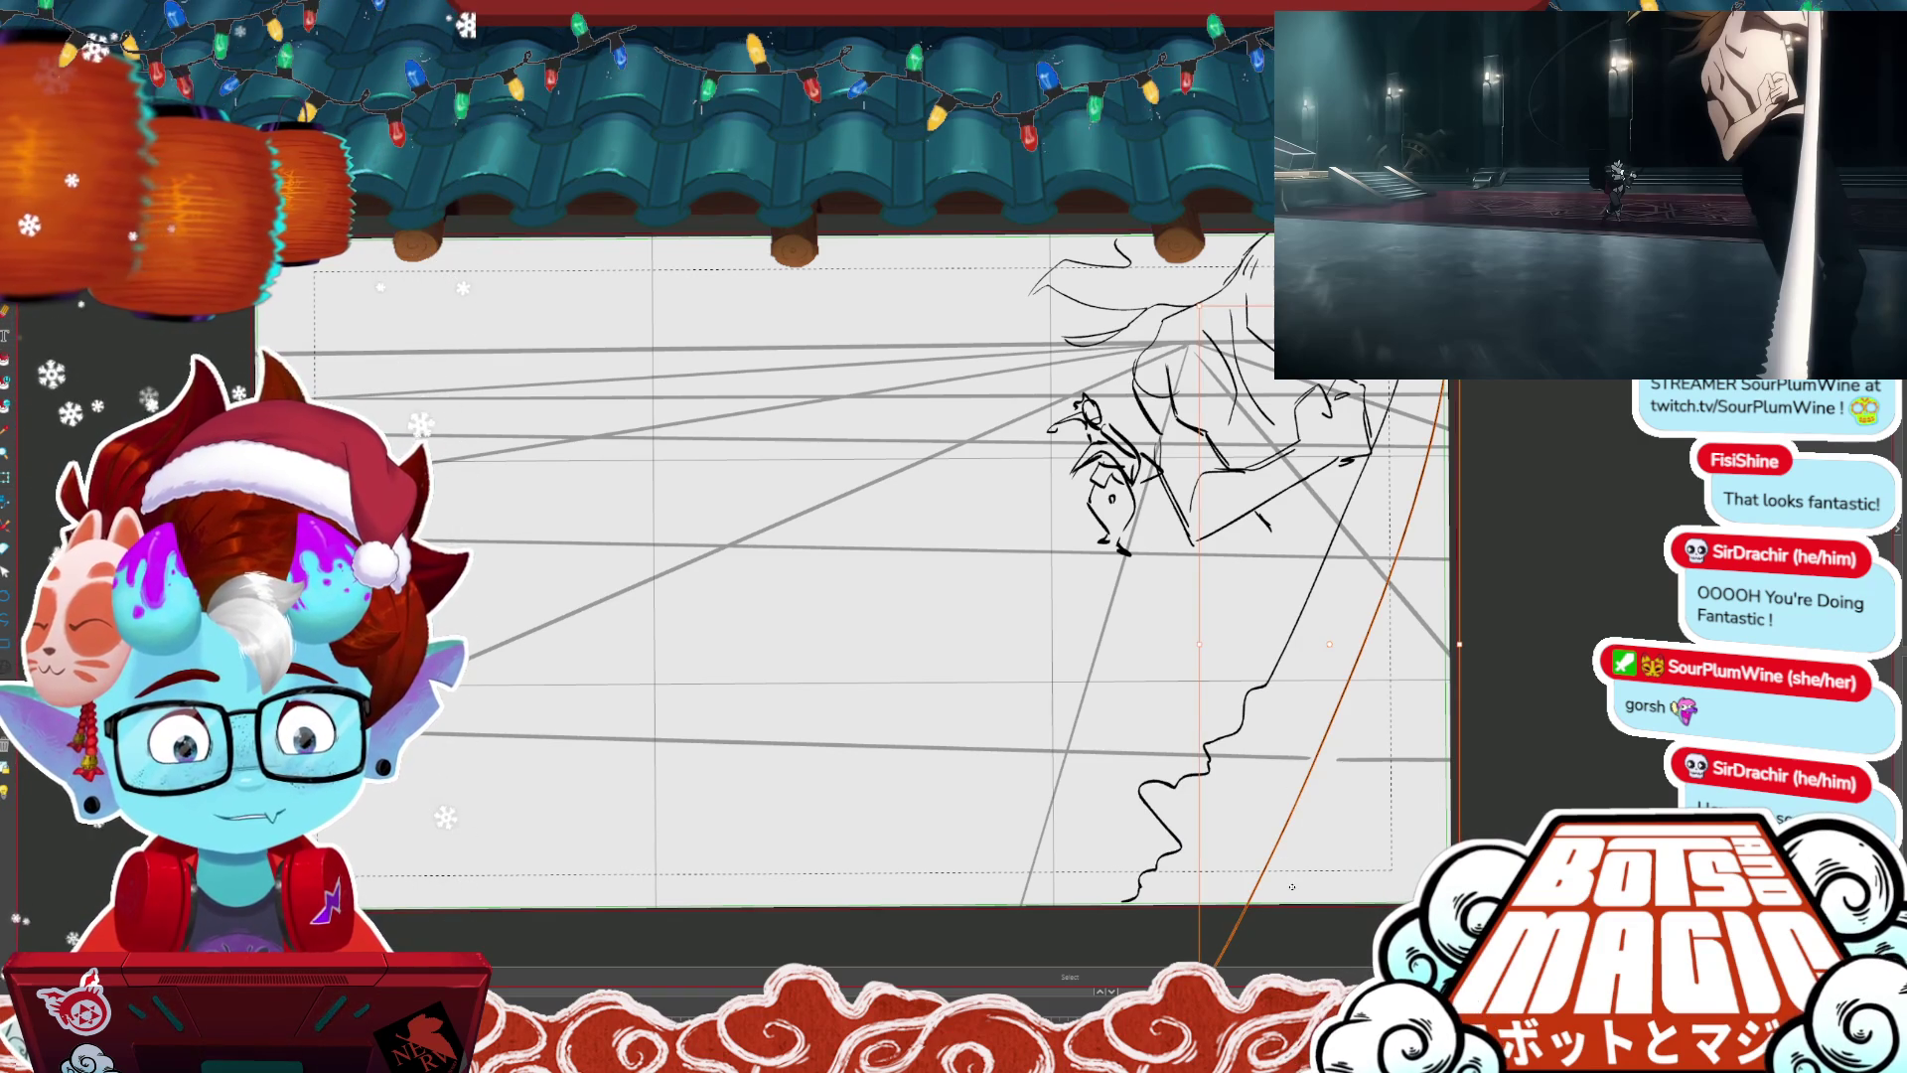
{"action": "left_click_drag", "start_coordinate": [1291, 886], "coordinate": [1170, 900]}
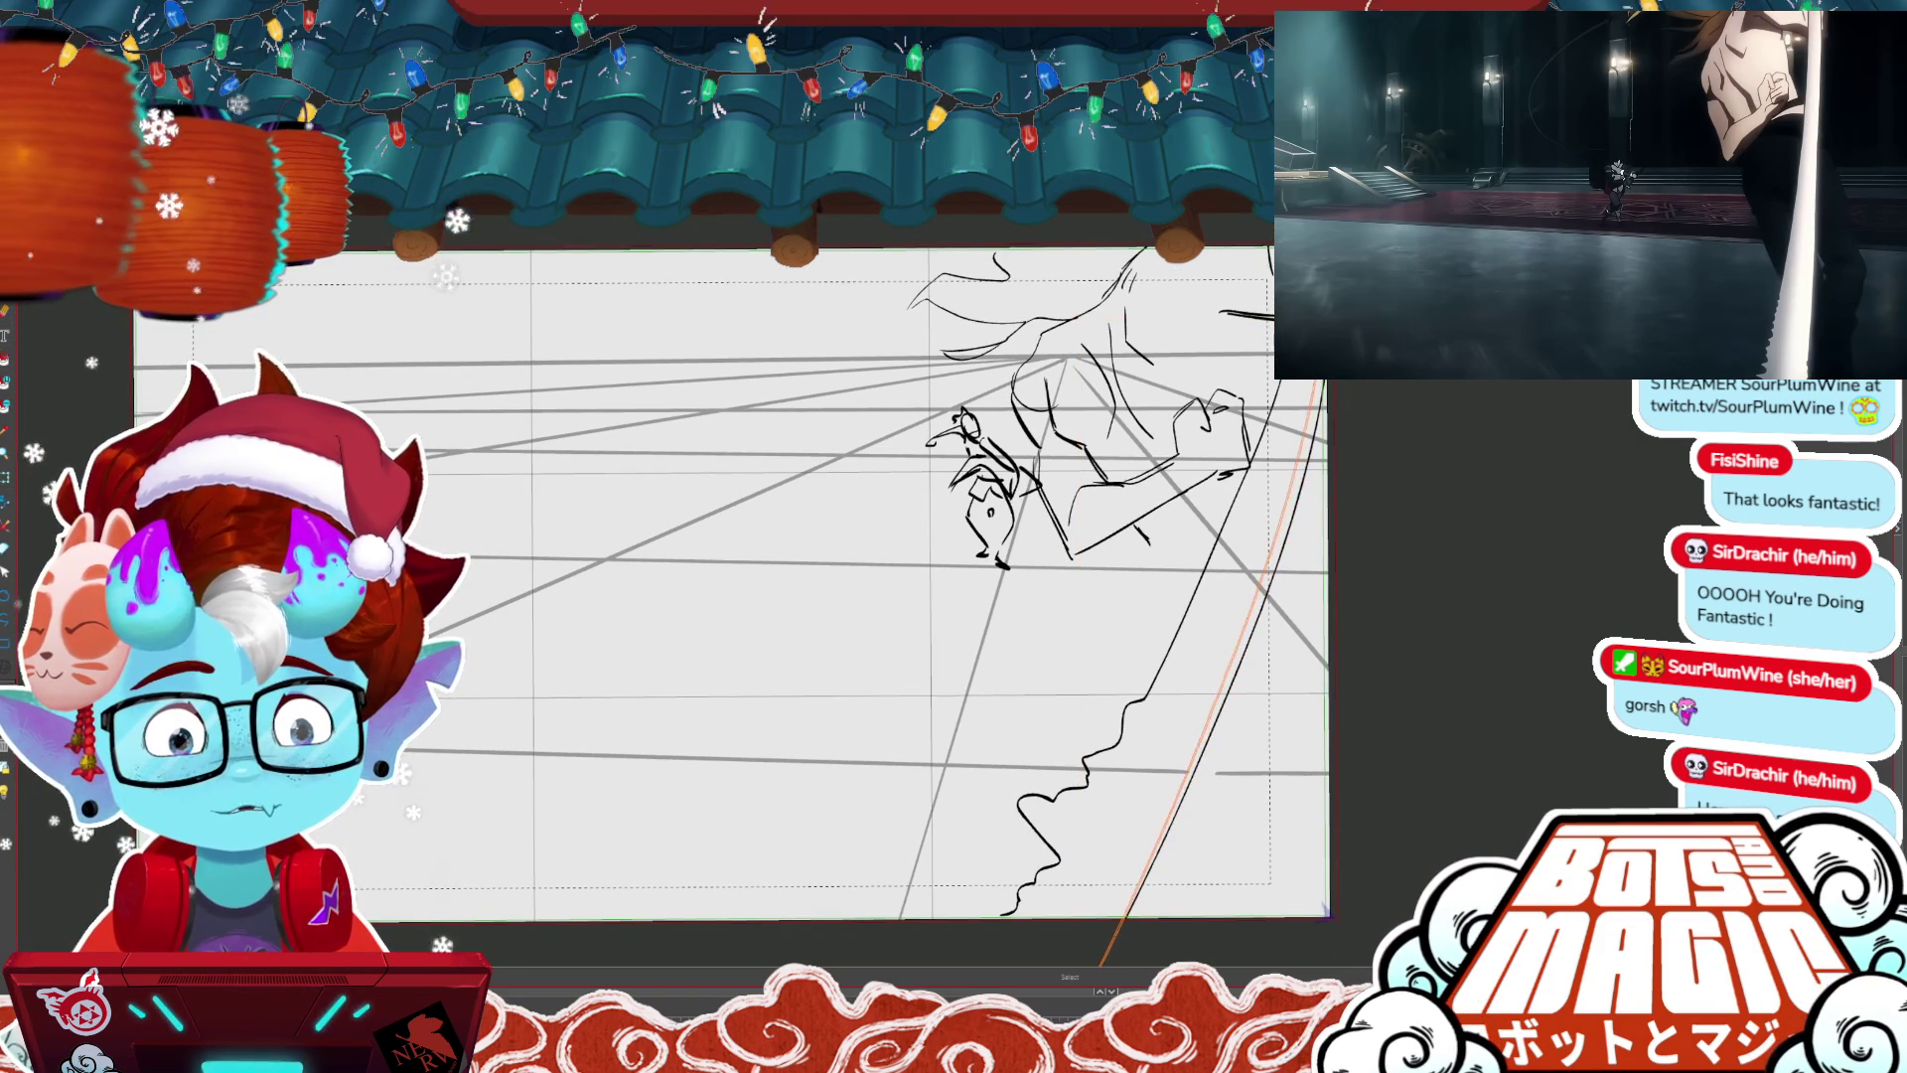
{"action": "key", "text": "ctrl+d"}
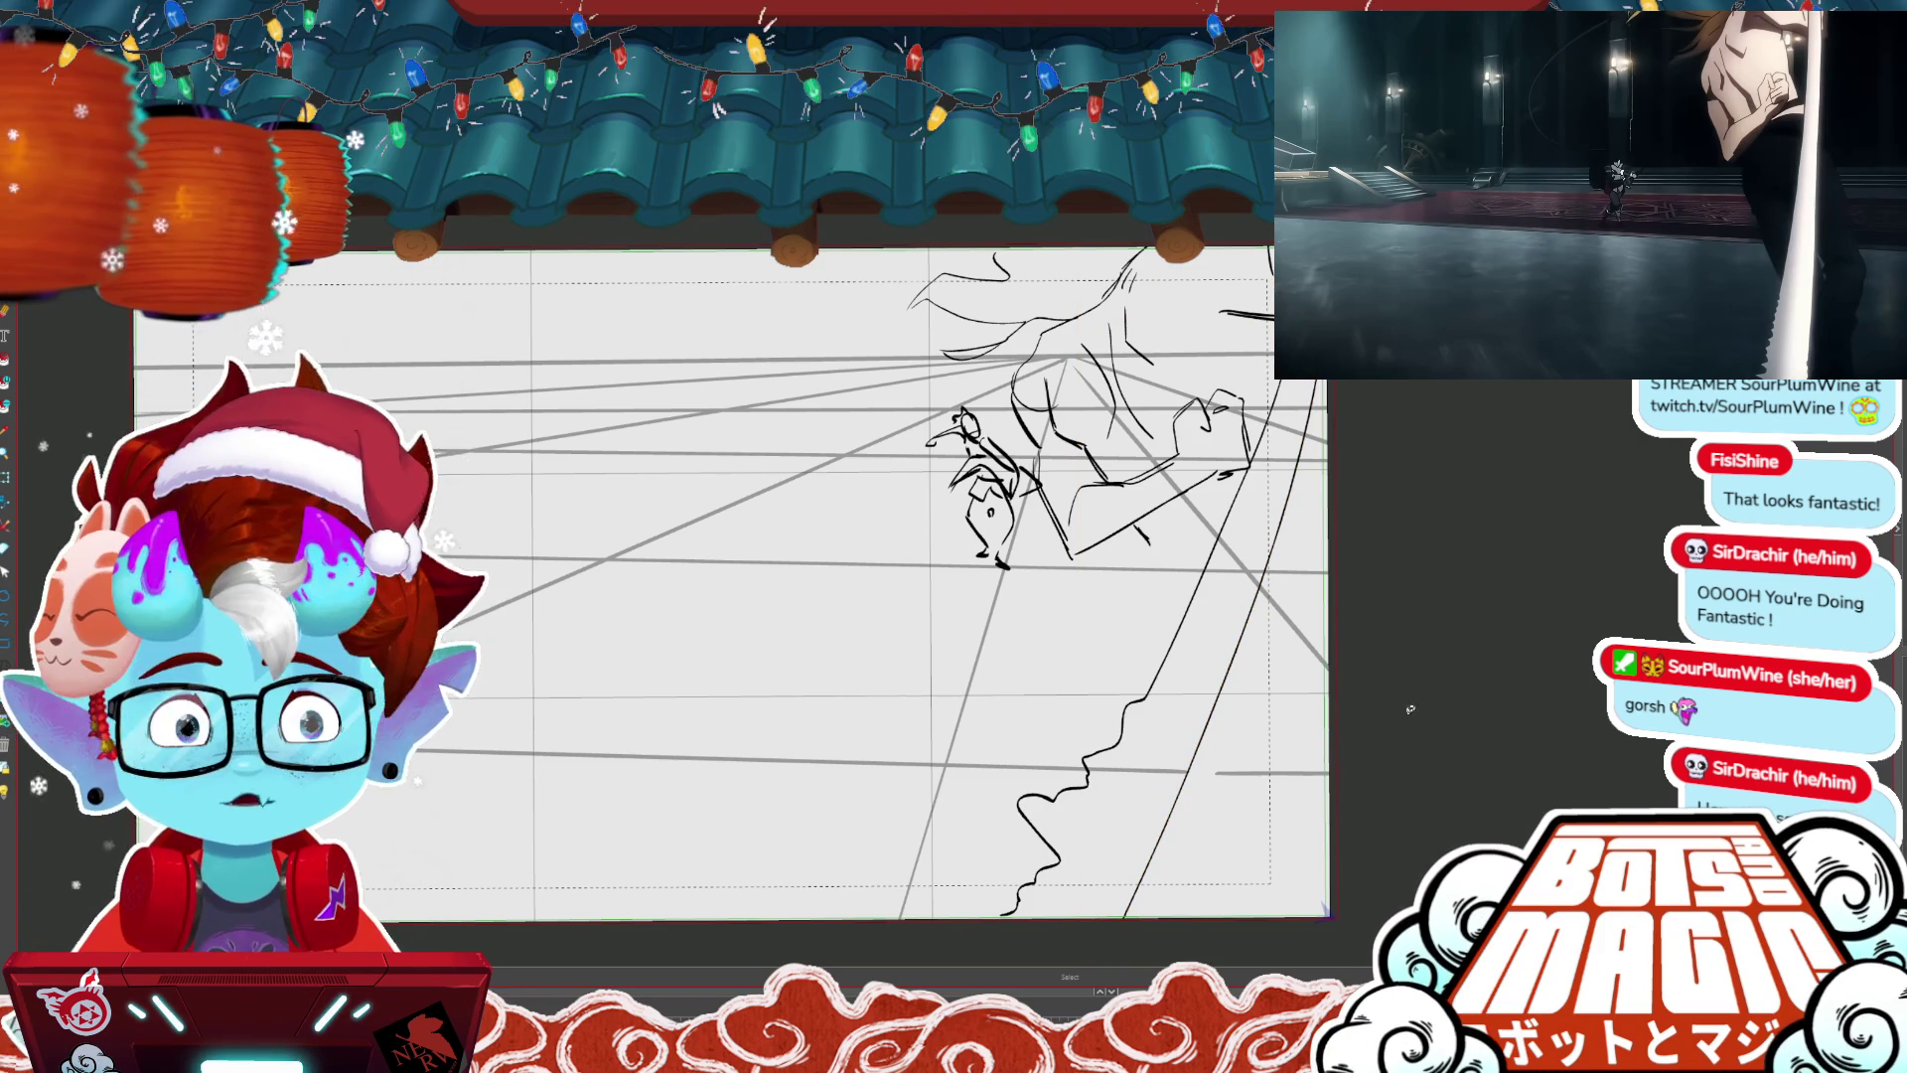
- Try a short stroke near the small figure and a diagonal cloak line, undoing both
{"action": "scroll", "coordinate": [731, 566], "scroll_direction": "down", "scroll_amount": 3}
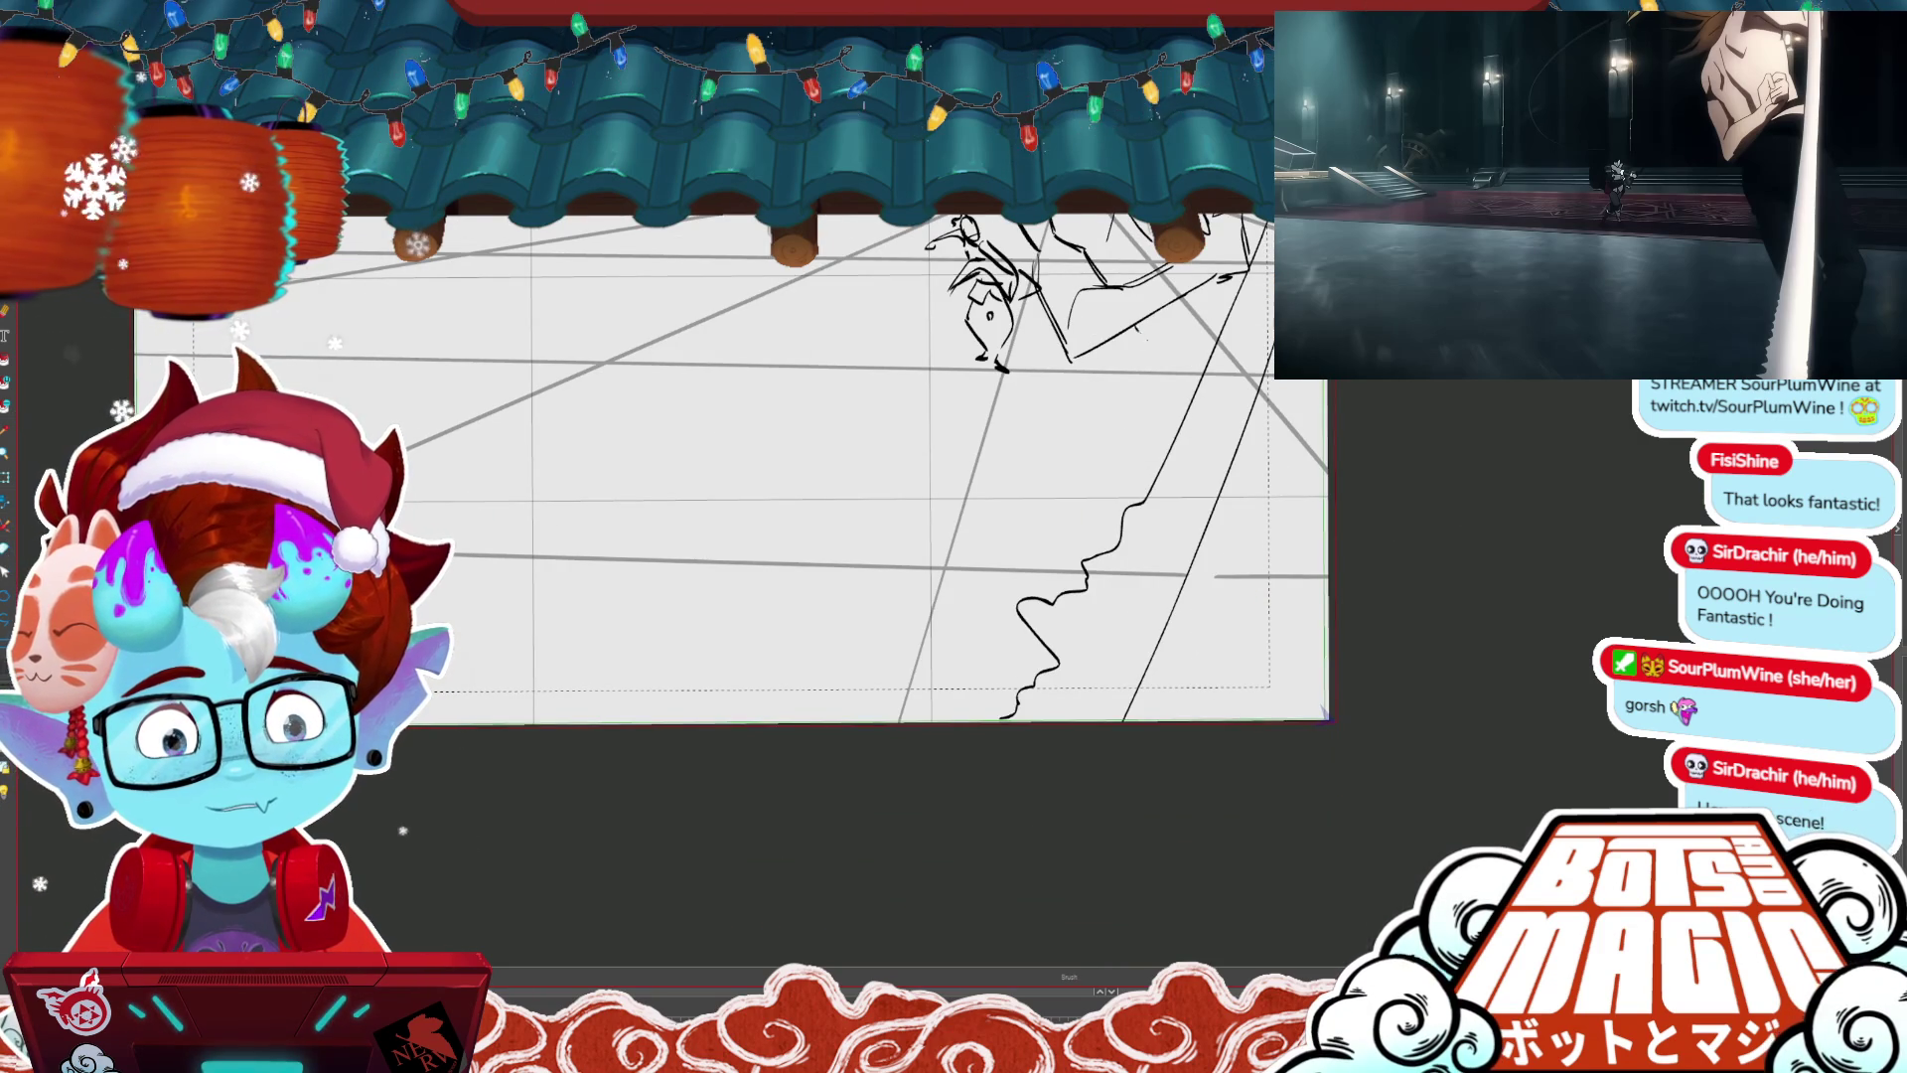
{"action": "left_click_drag", "start_coordinate": [1134, 327], "coordinate": [1162, 366]}
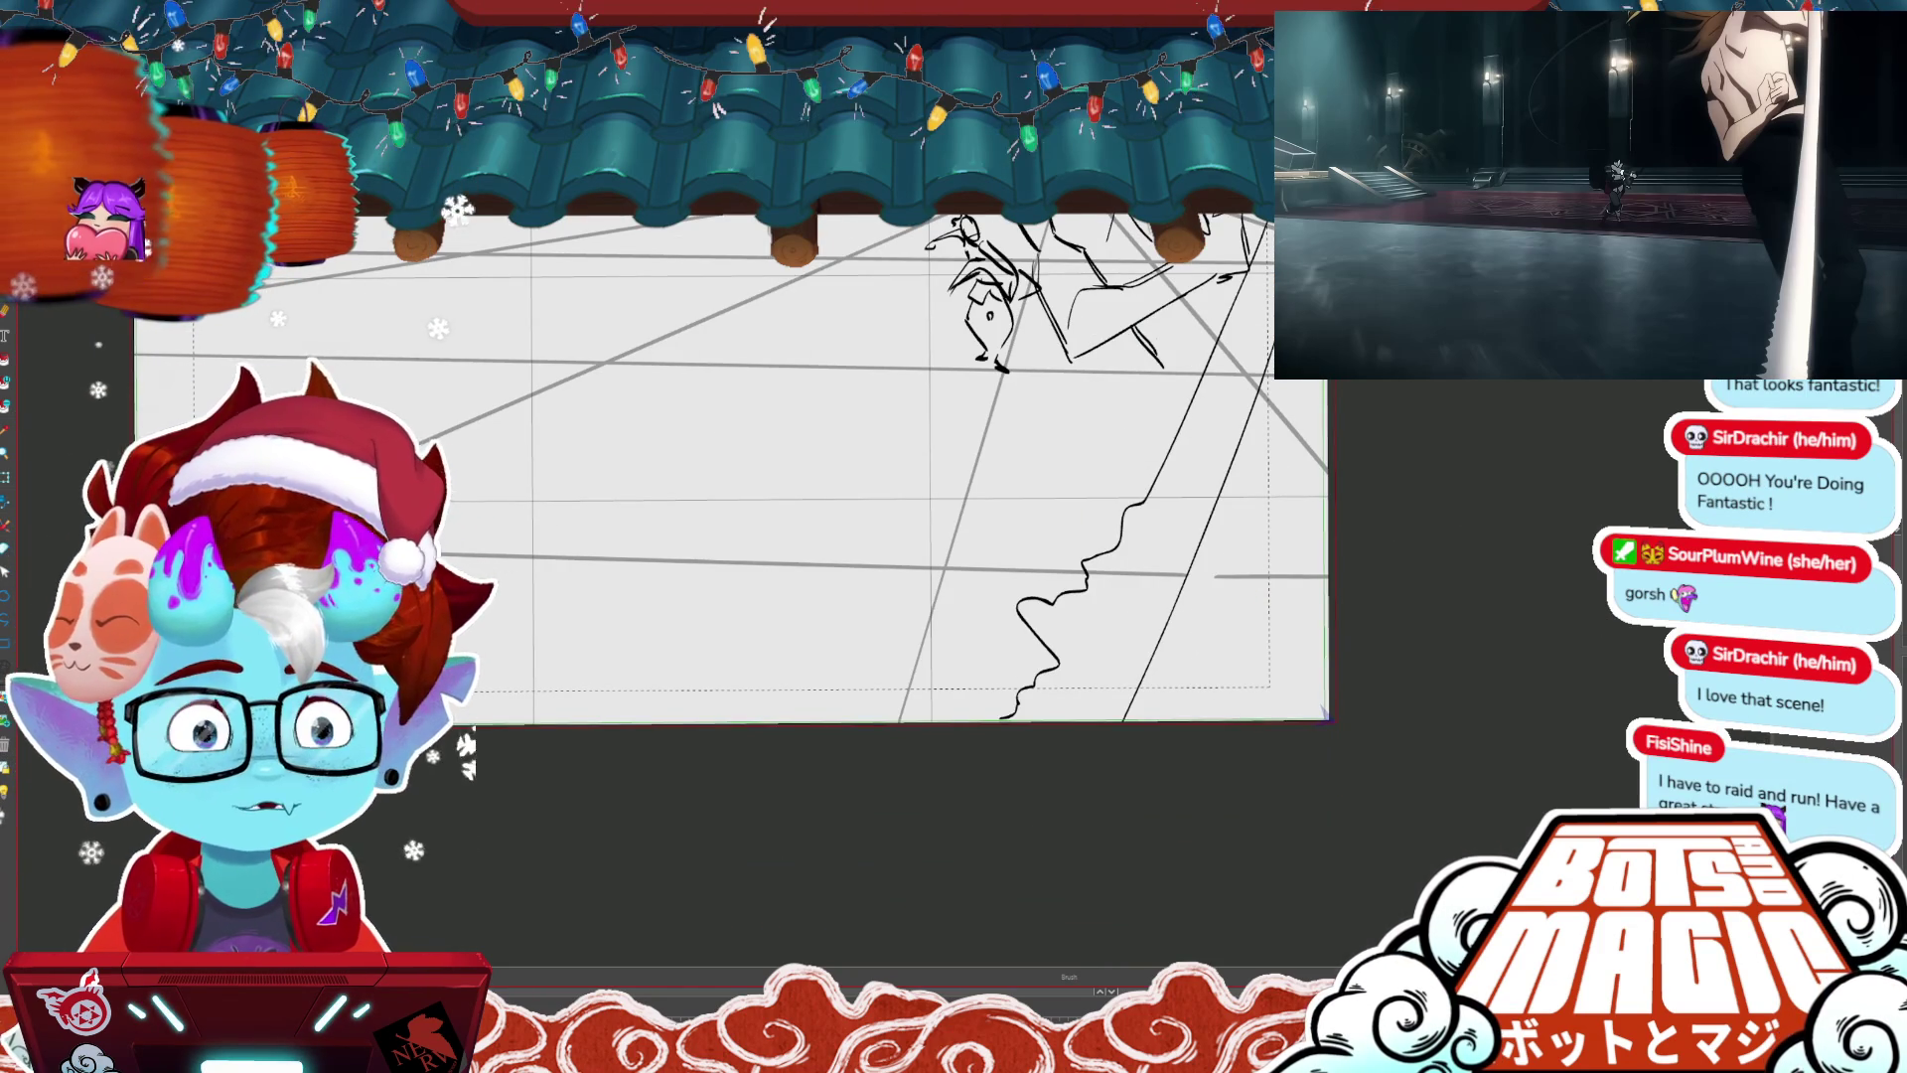
{"action": "scroll", "coordinate": [731, 566], "scroll_direction": "up", "scroll_amount": 3}
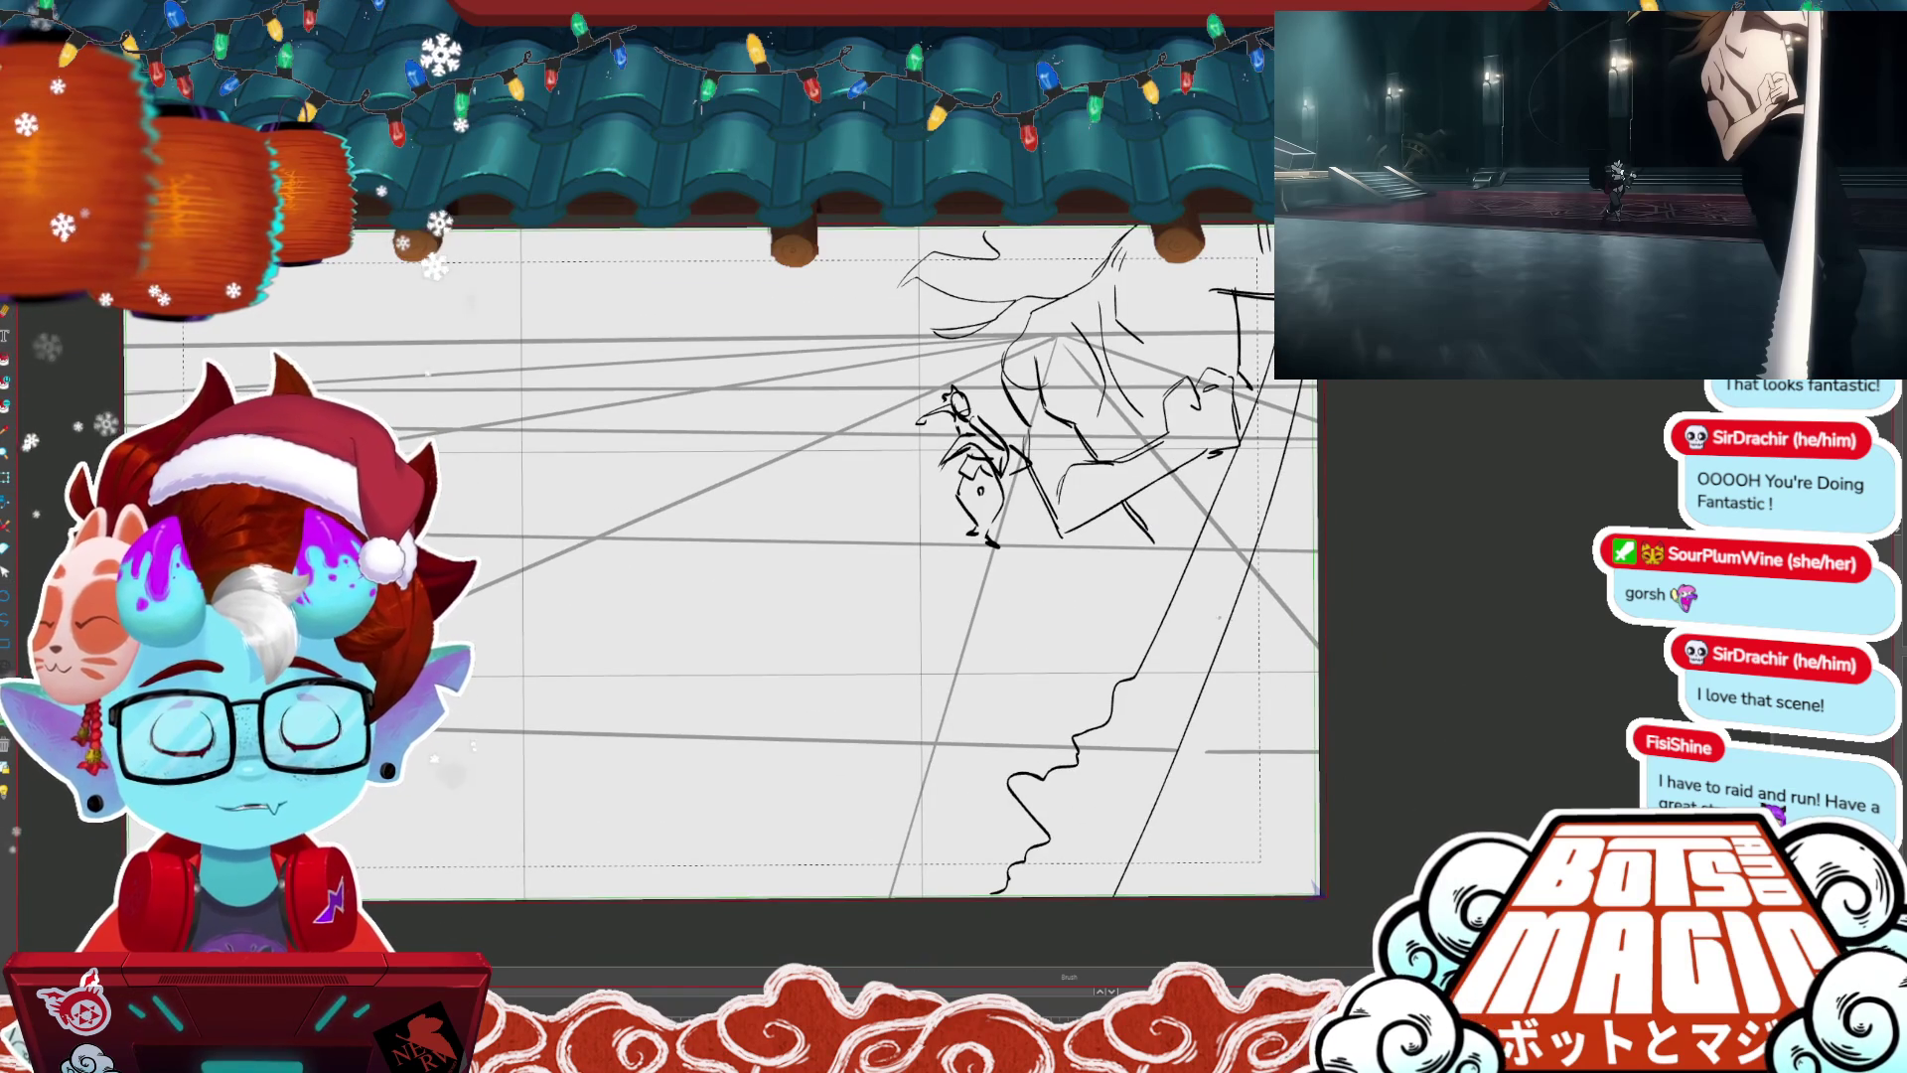
{"action": "key", "text": "ctrl+z"}
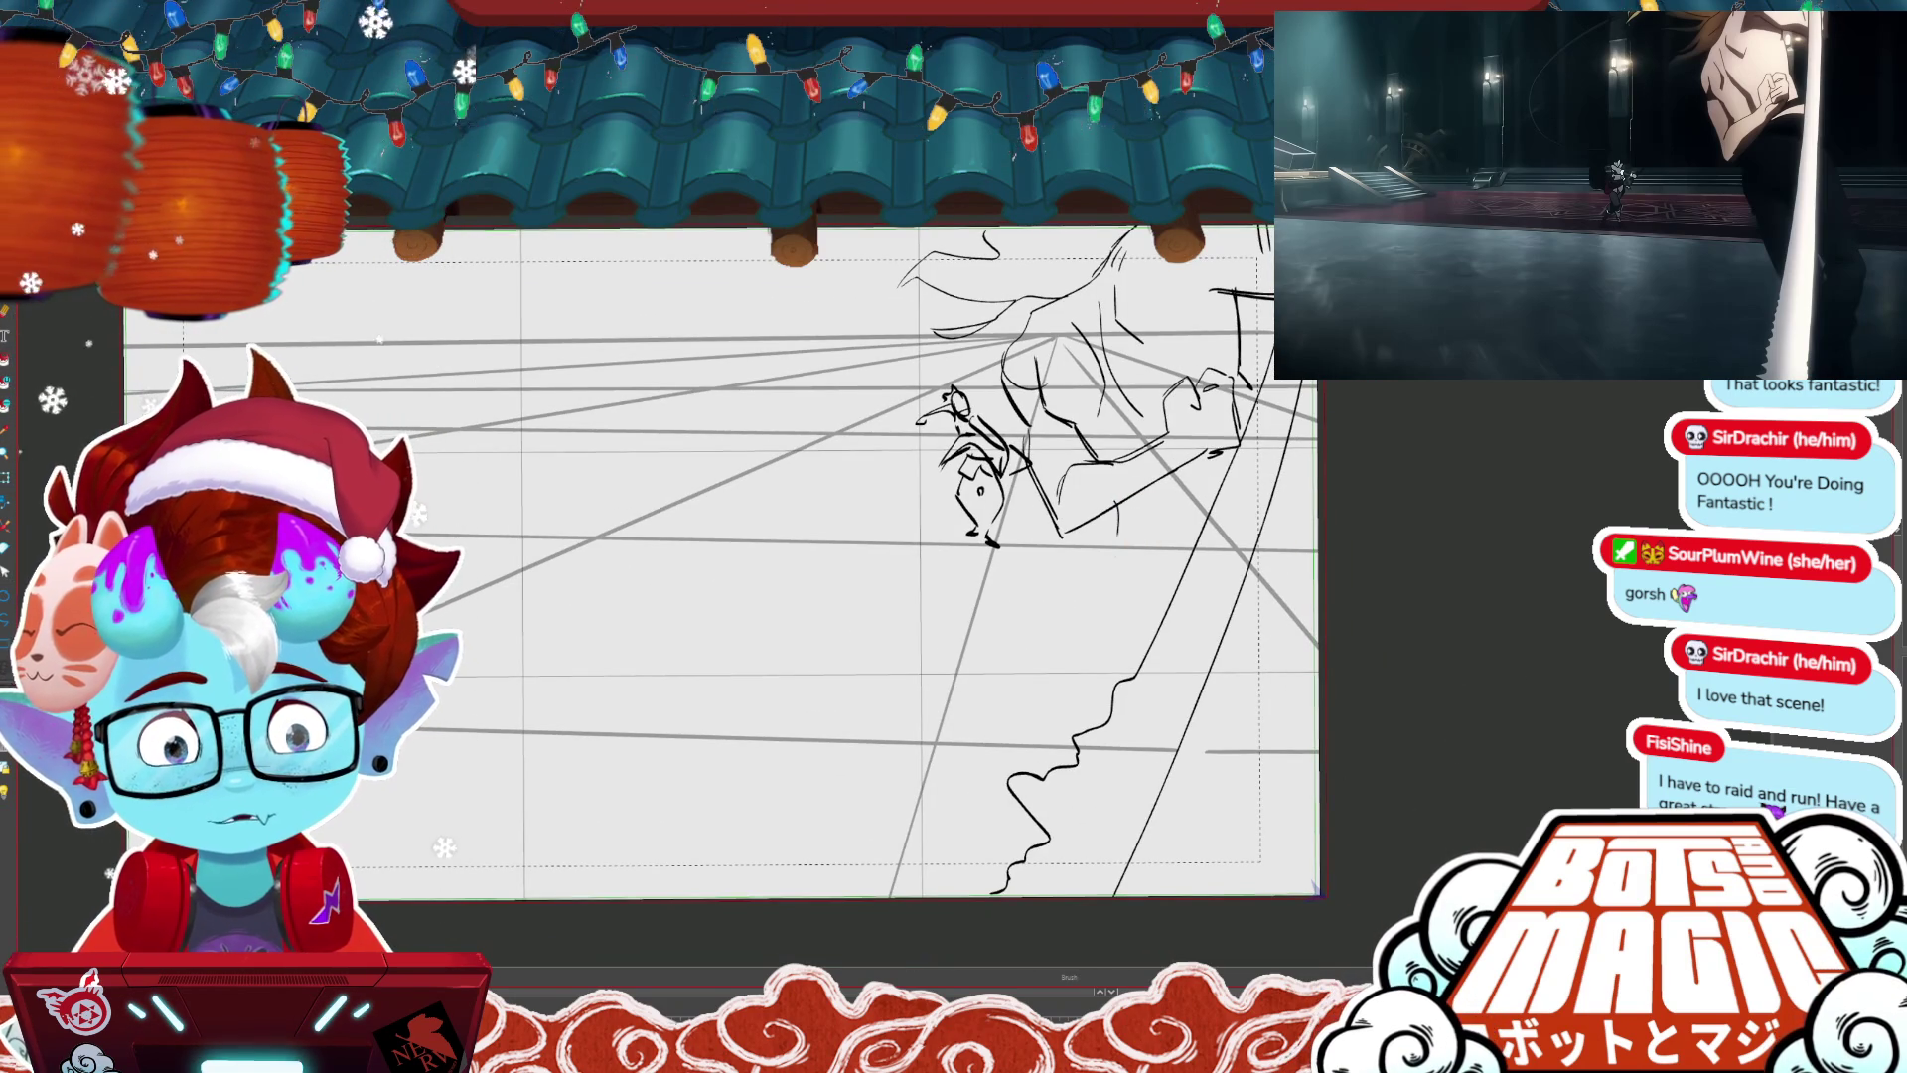
{"action": "left_click_drag", "start_coordinate": [1097, 581], "coordinate": [1152, 632]}
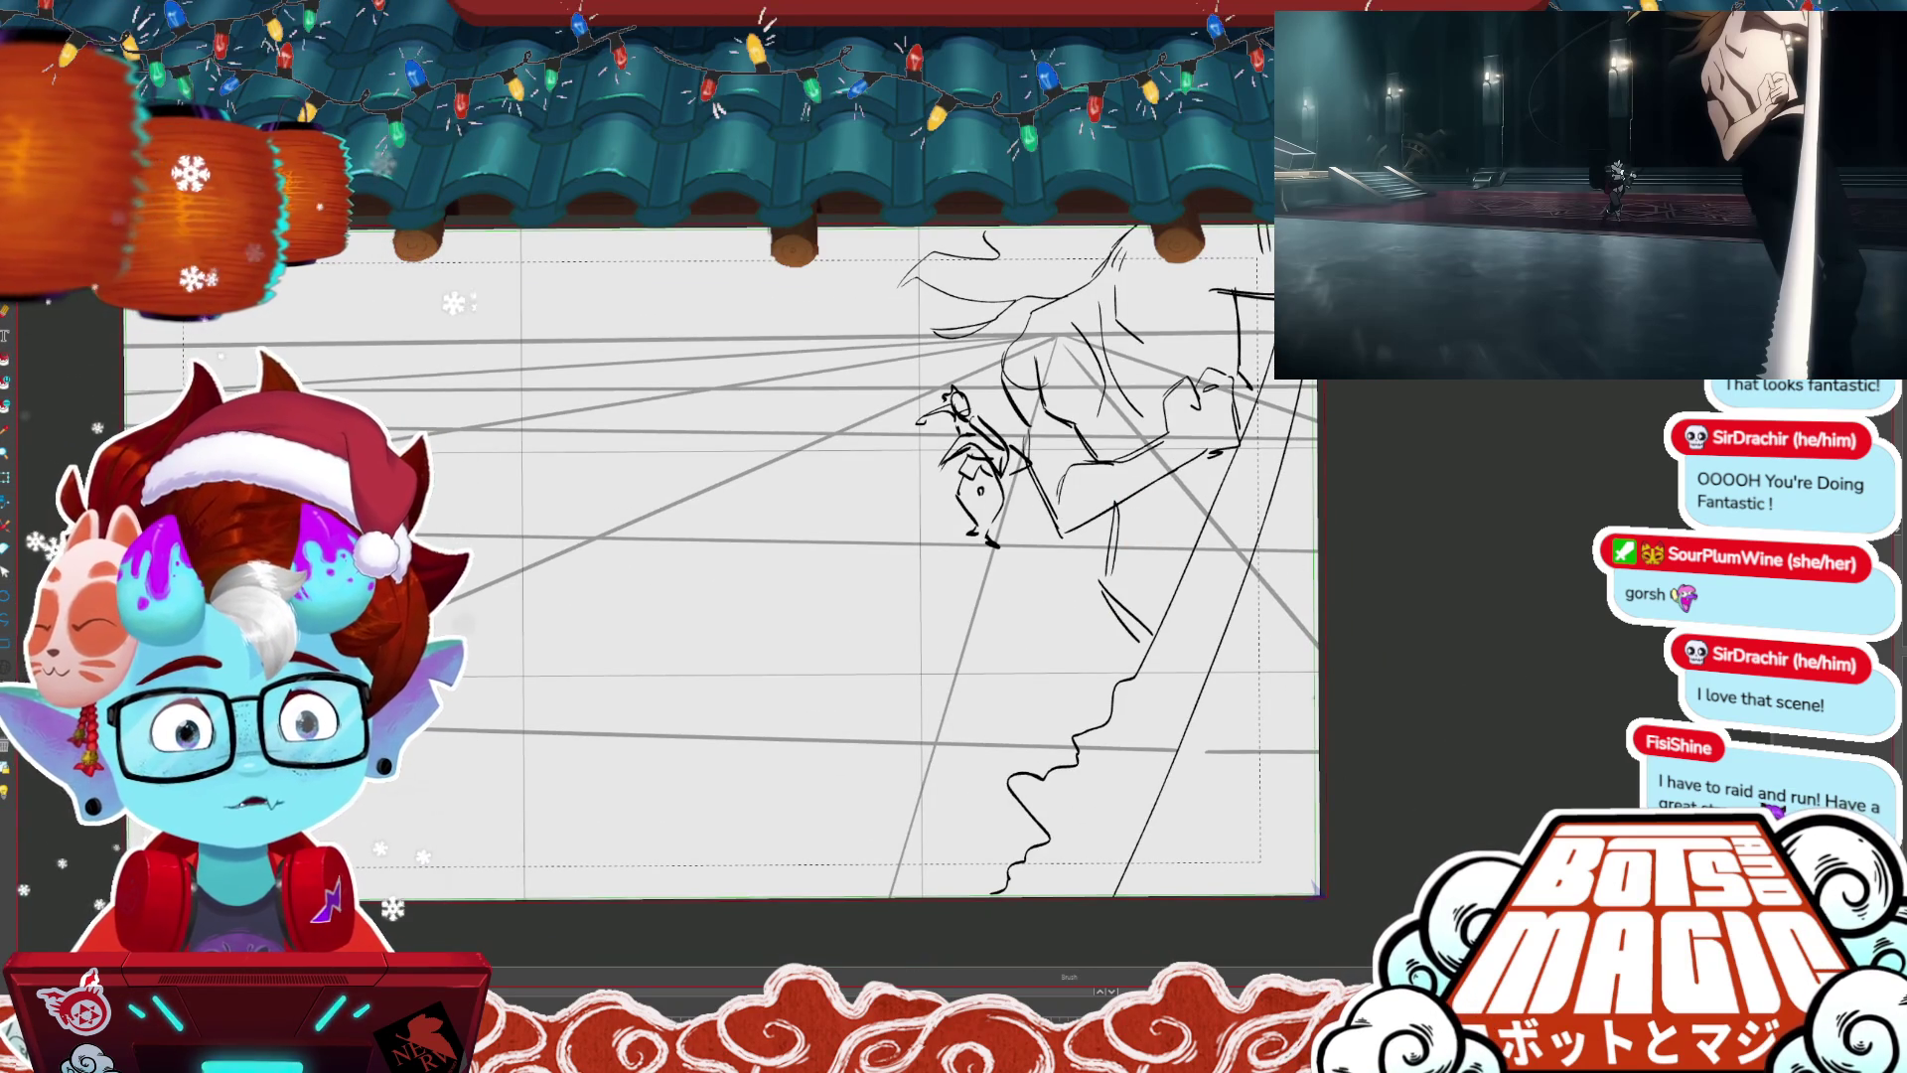
{"action": "key", "text": "ctrl+z"}
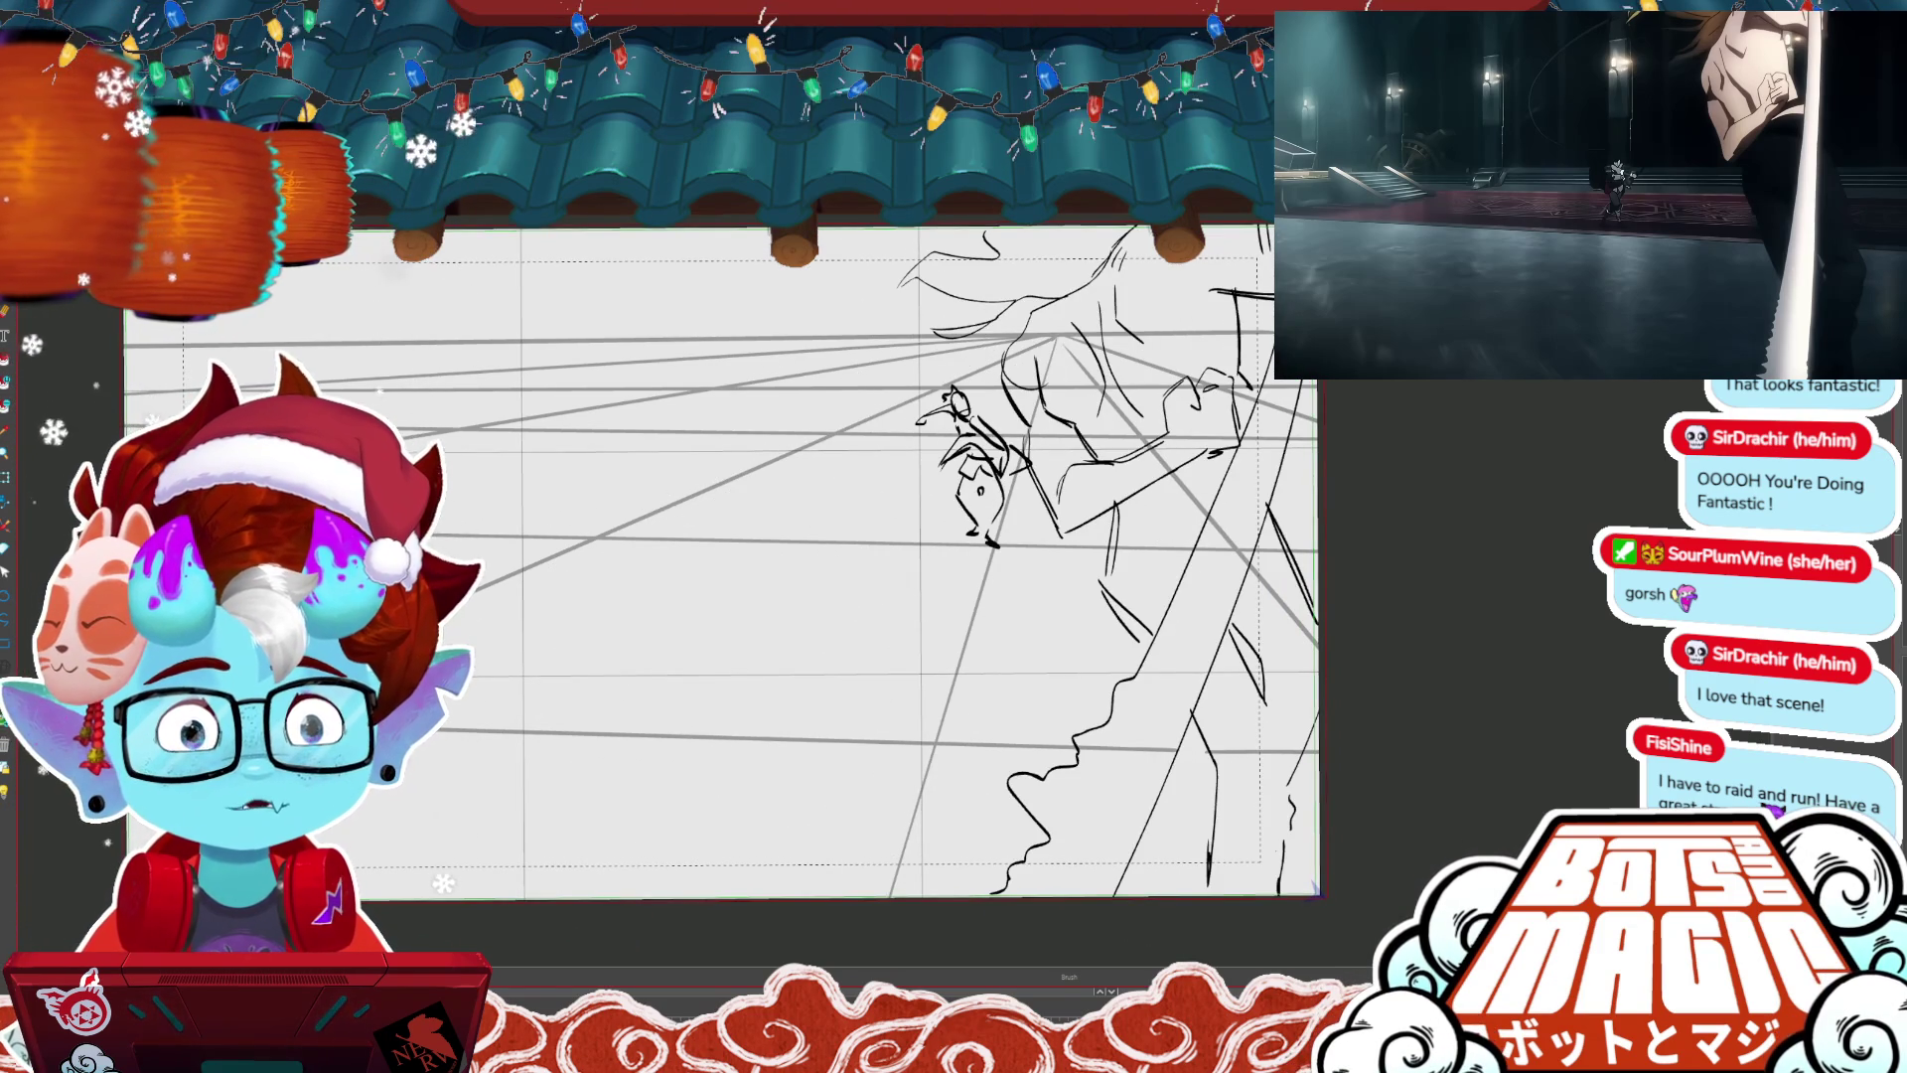
- Briefly enter transform on the sketch, dismiss it, and move to another storyboard frame
{"action": "key", "text": "ctrl+t"}
{"action": "key", "text": "Return"}
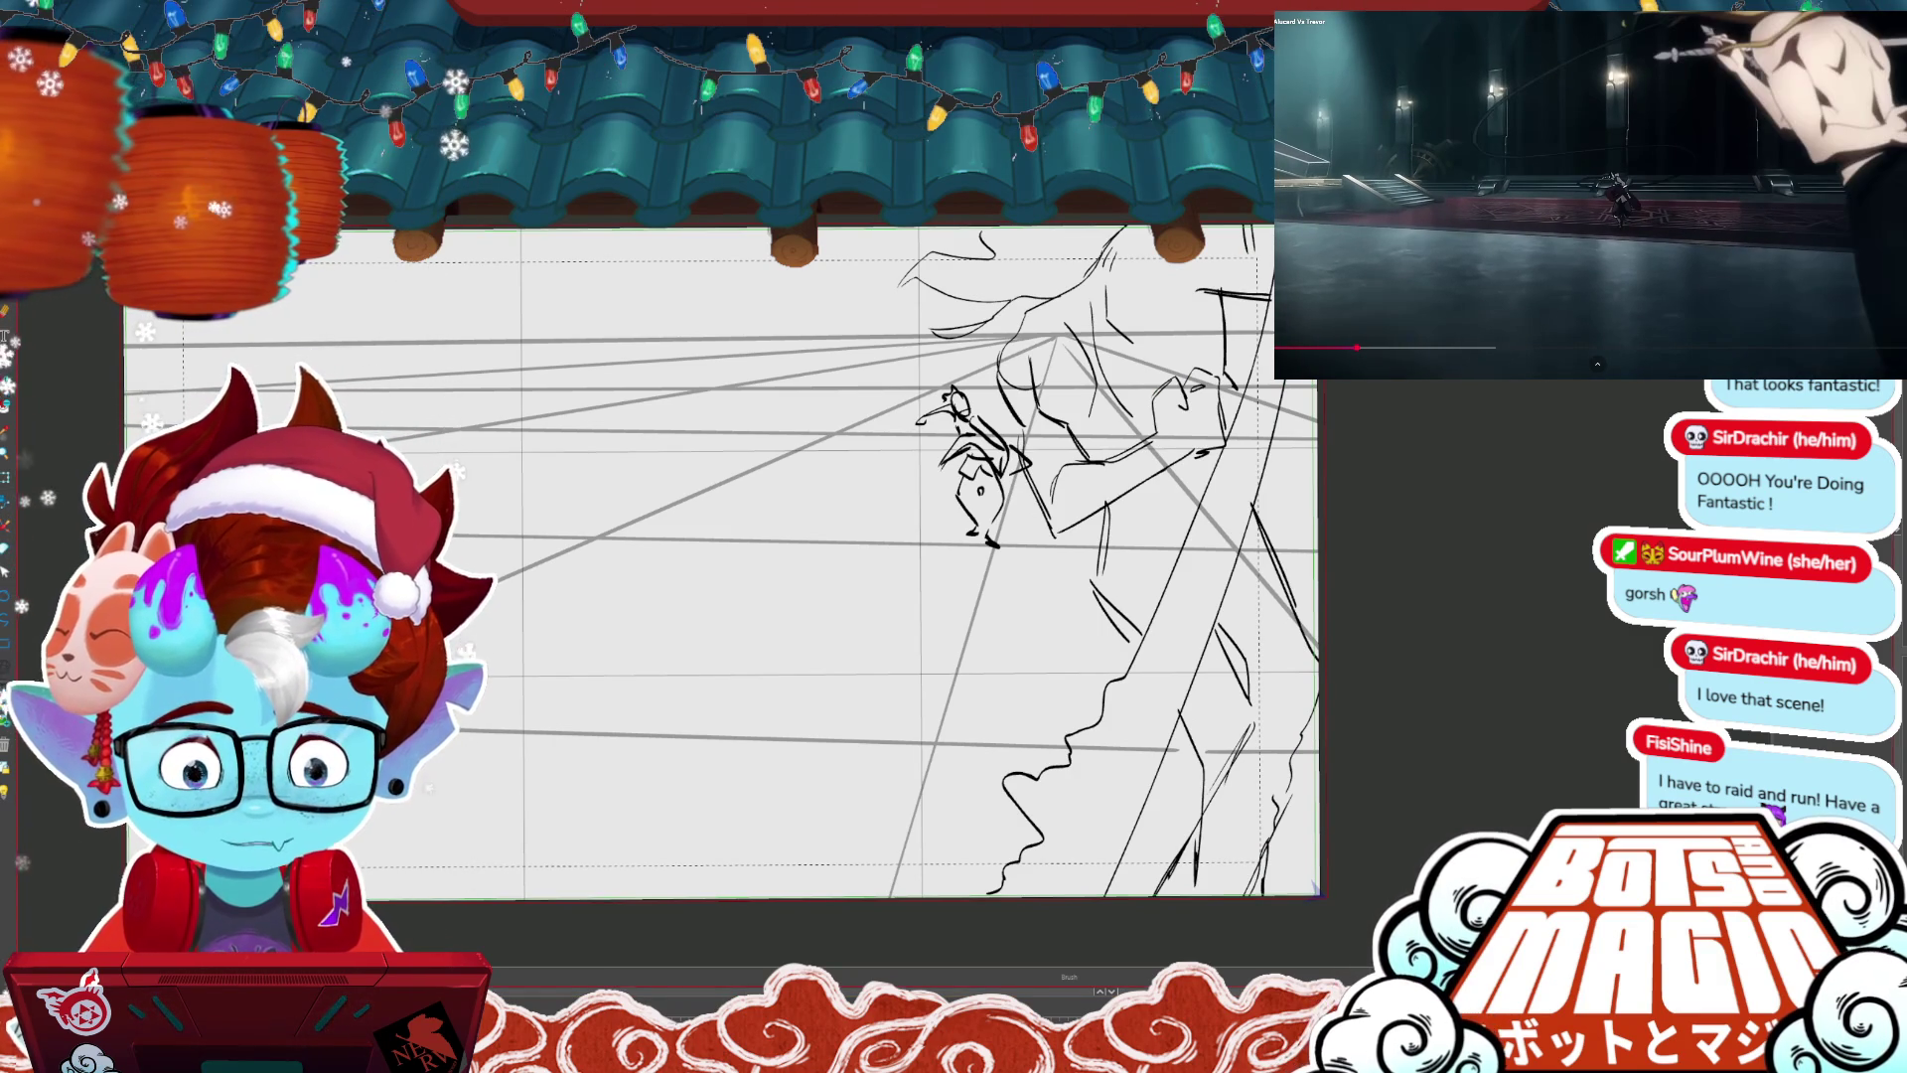
{"action": "key", "text": "ctrl+Tab"}
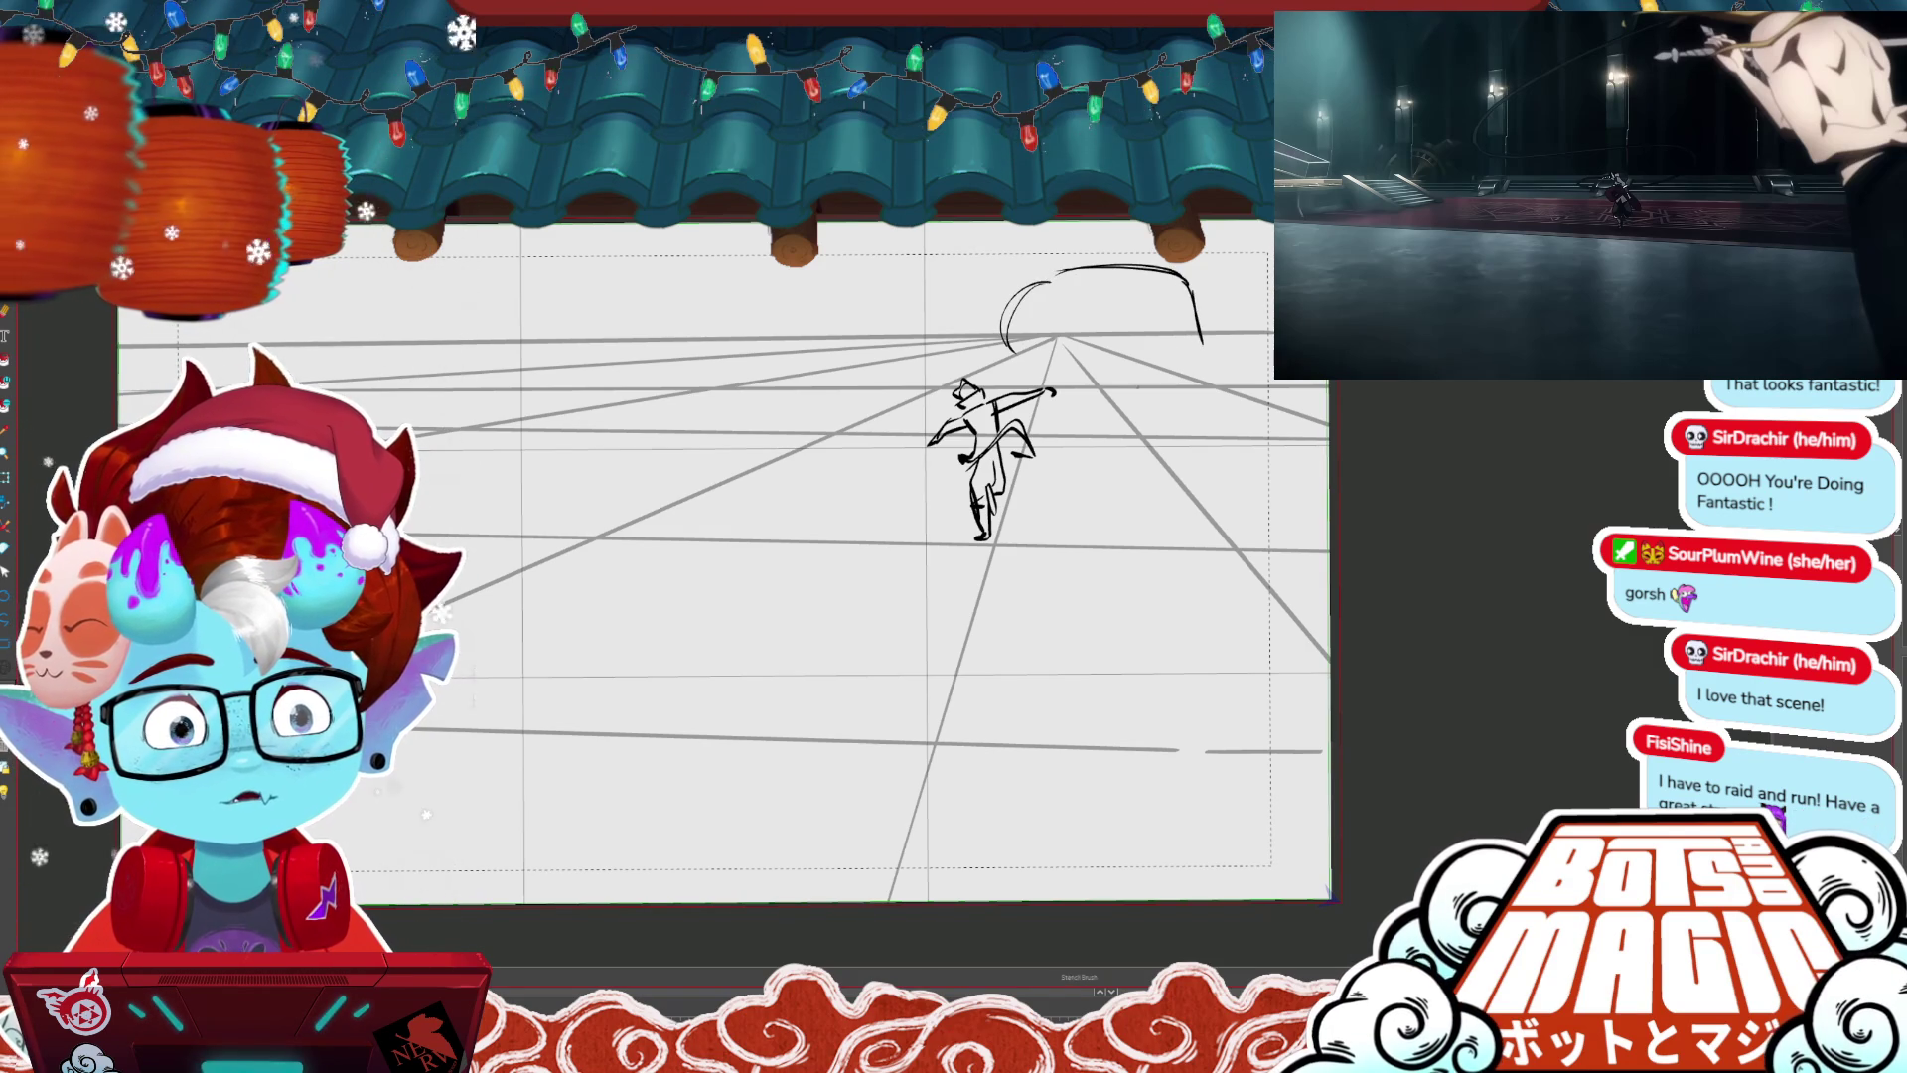
- Draw a sword line through the small figure's raised hand and shift the lower stroke slightly down
{"action": "left_click_drag", "start_coordinate": [1018, 360], "coordinate": [1083, 458]}
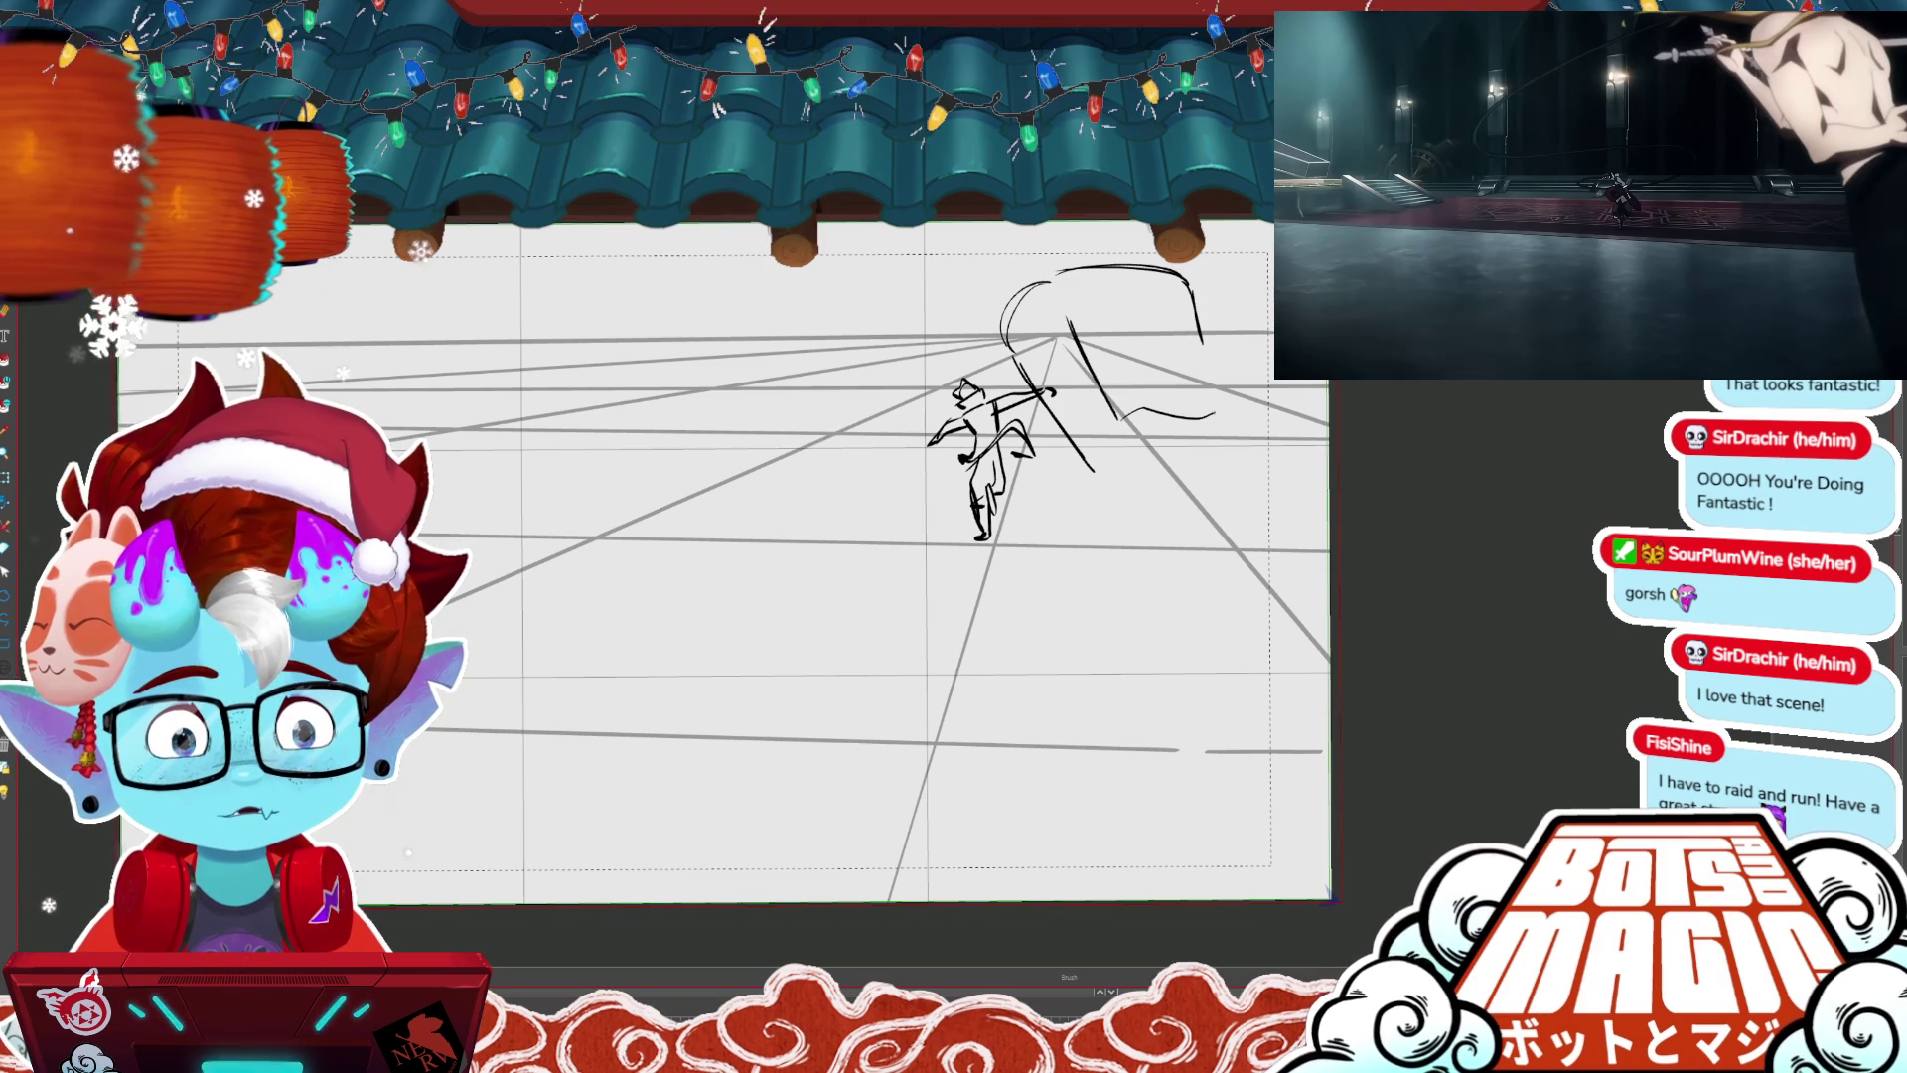
{"action": "key", "text": "ctrl+z"}
{"action": "mouse_move", "coordinate": [1101, 482]}
{"action": "left_mouse_down"}
{"action": "mouse_move", "coordinate": [1218, 445]}
{"action": "mouse_move", "coordinate": [1140, 471]}
{"action": "left_mouse_up"}
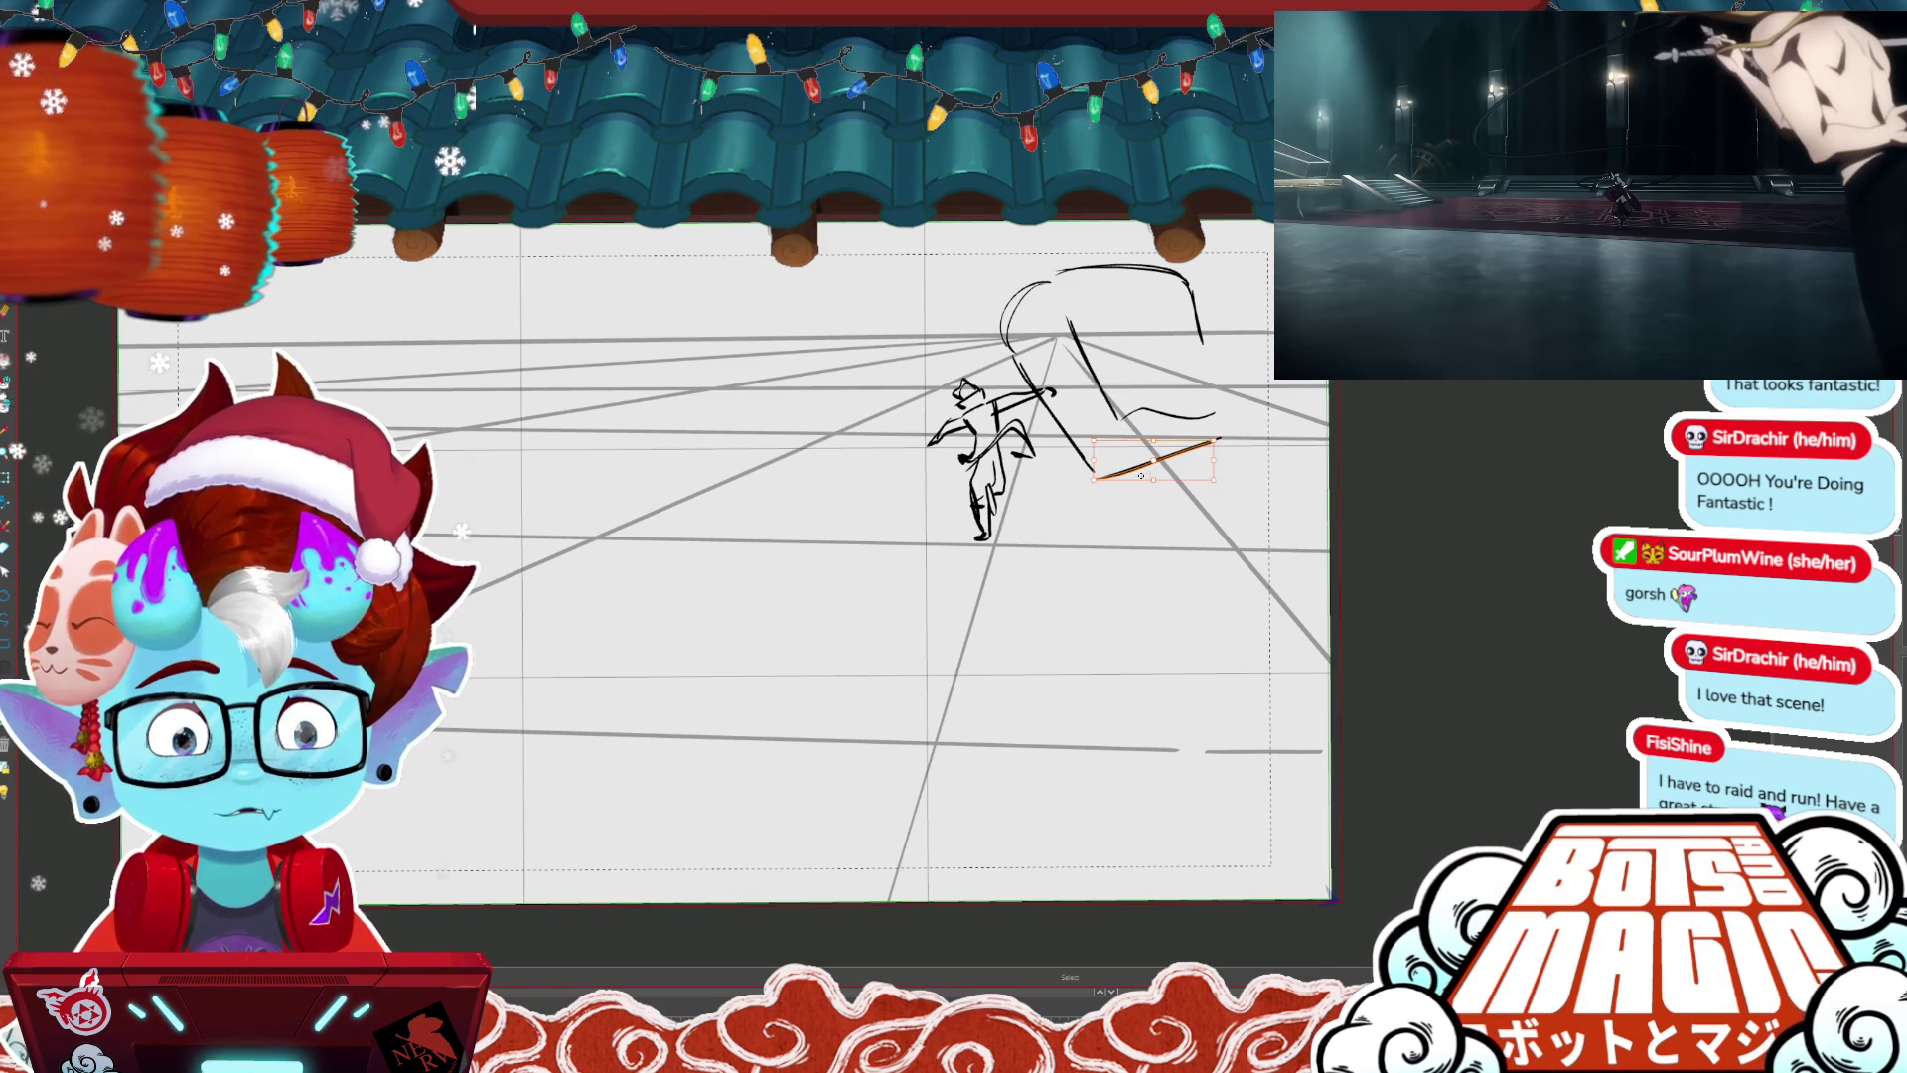
{"action": "key", "text": "p"}
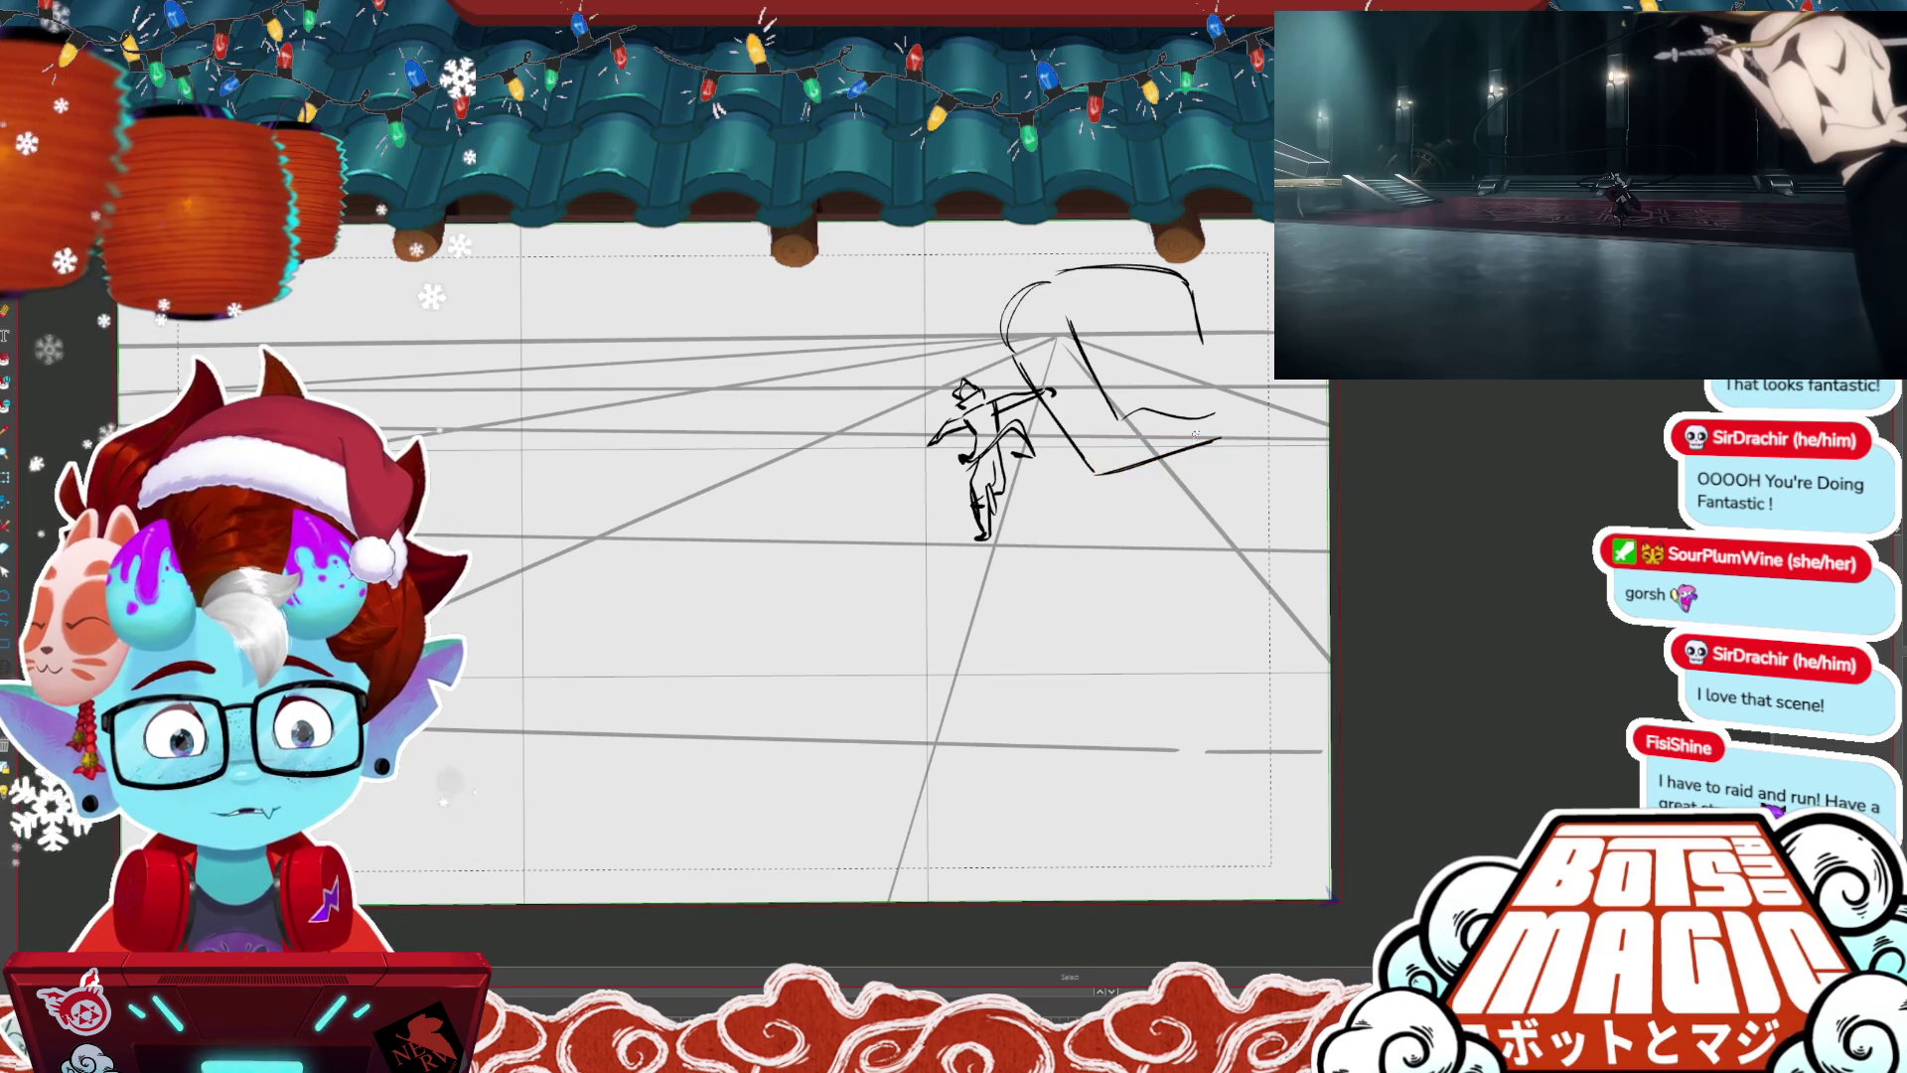
{"action": "left_click_drag", "start_coordinate": [1107, 474], "coordinate": [1269, 432]}
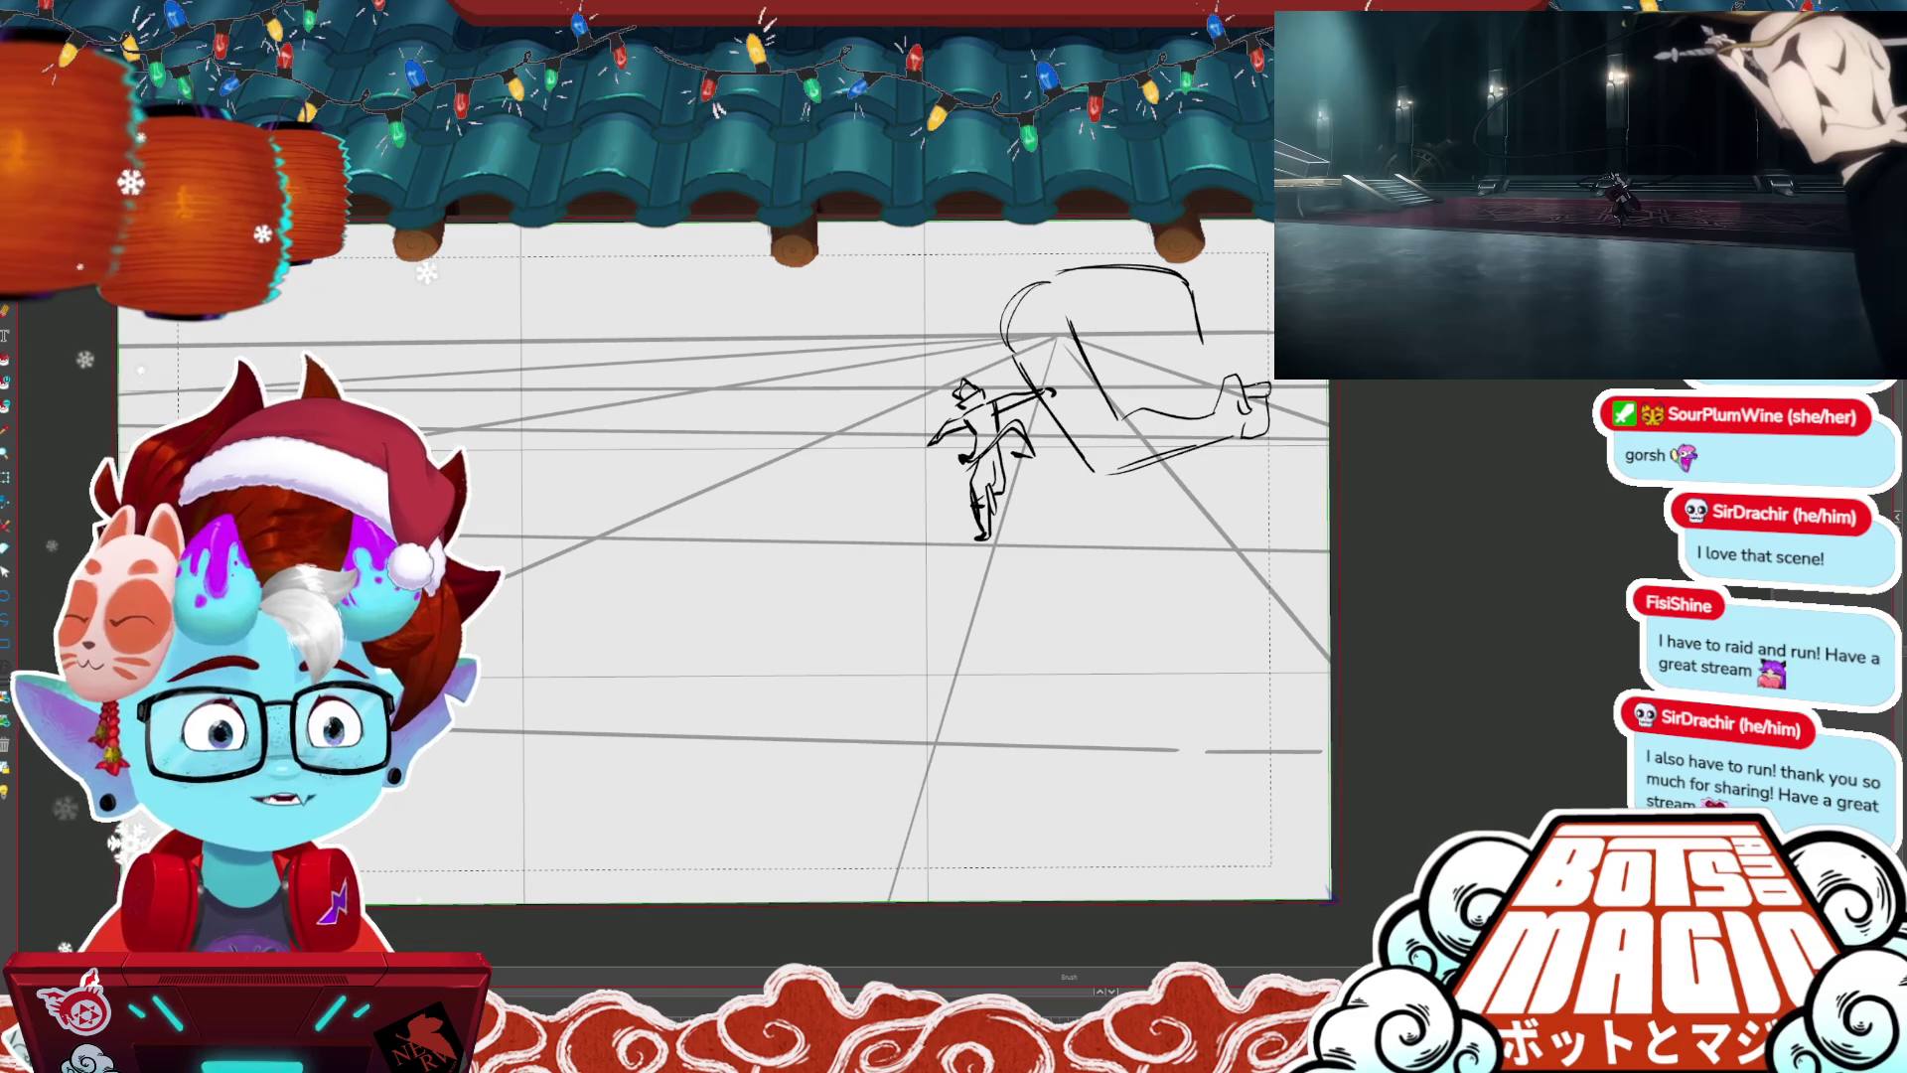
- Sketch the second figure's torso lines and a sweeping curve above the figures
{"action": "left_click_drag", "start_coordinate": [1115, 294], "coordinate": [1142, 358]}
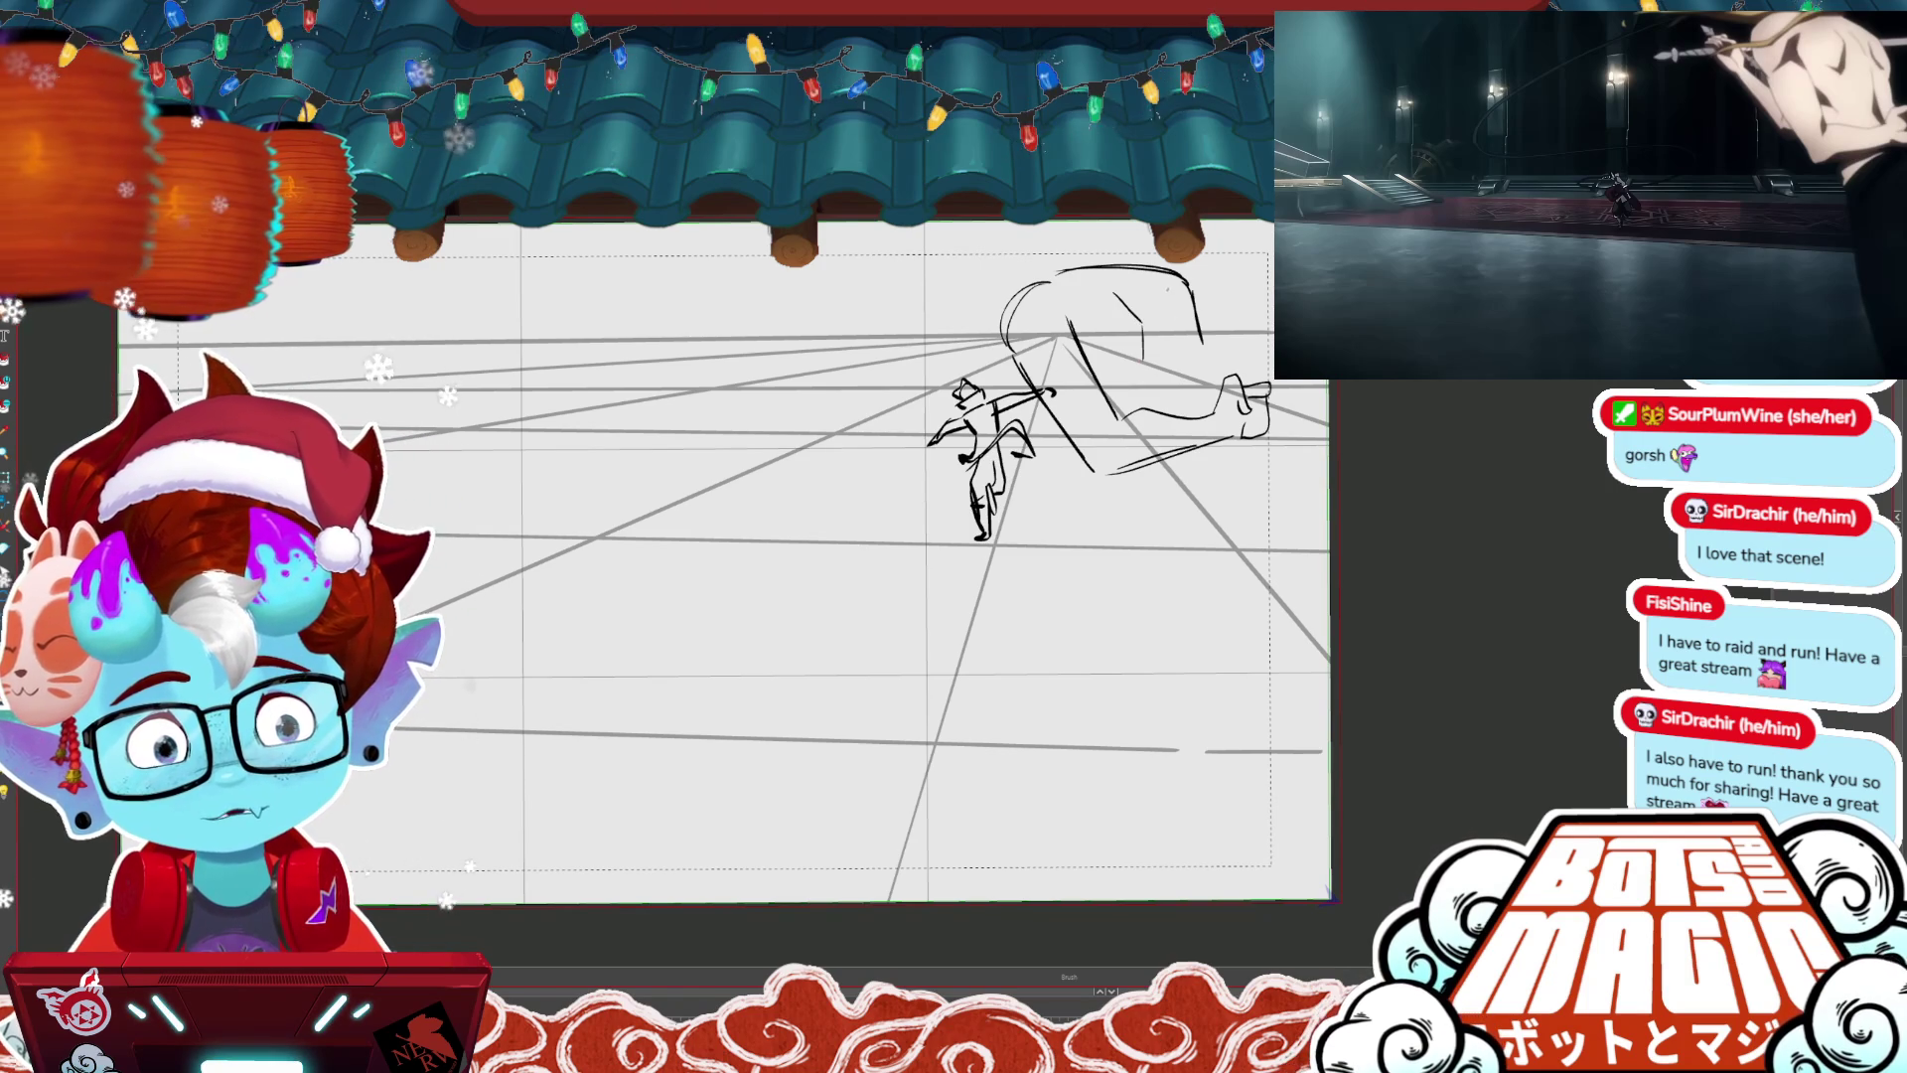
{"action": "left_click", "coordinate": [1152, 291]}
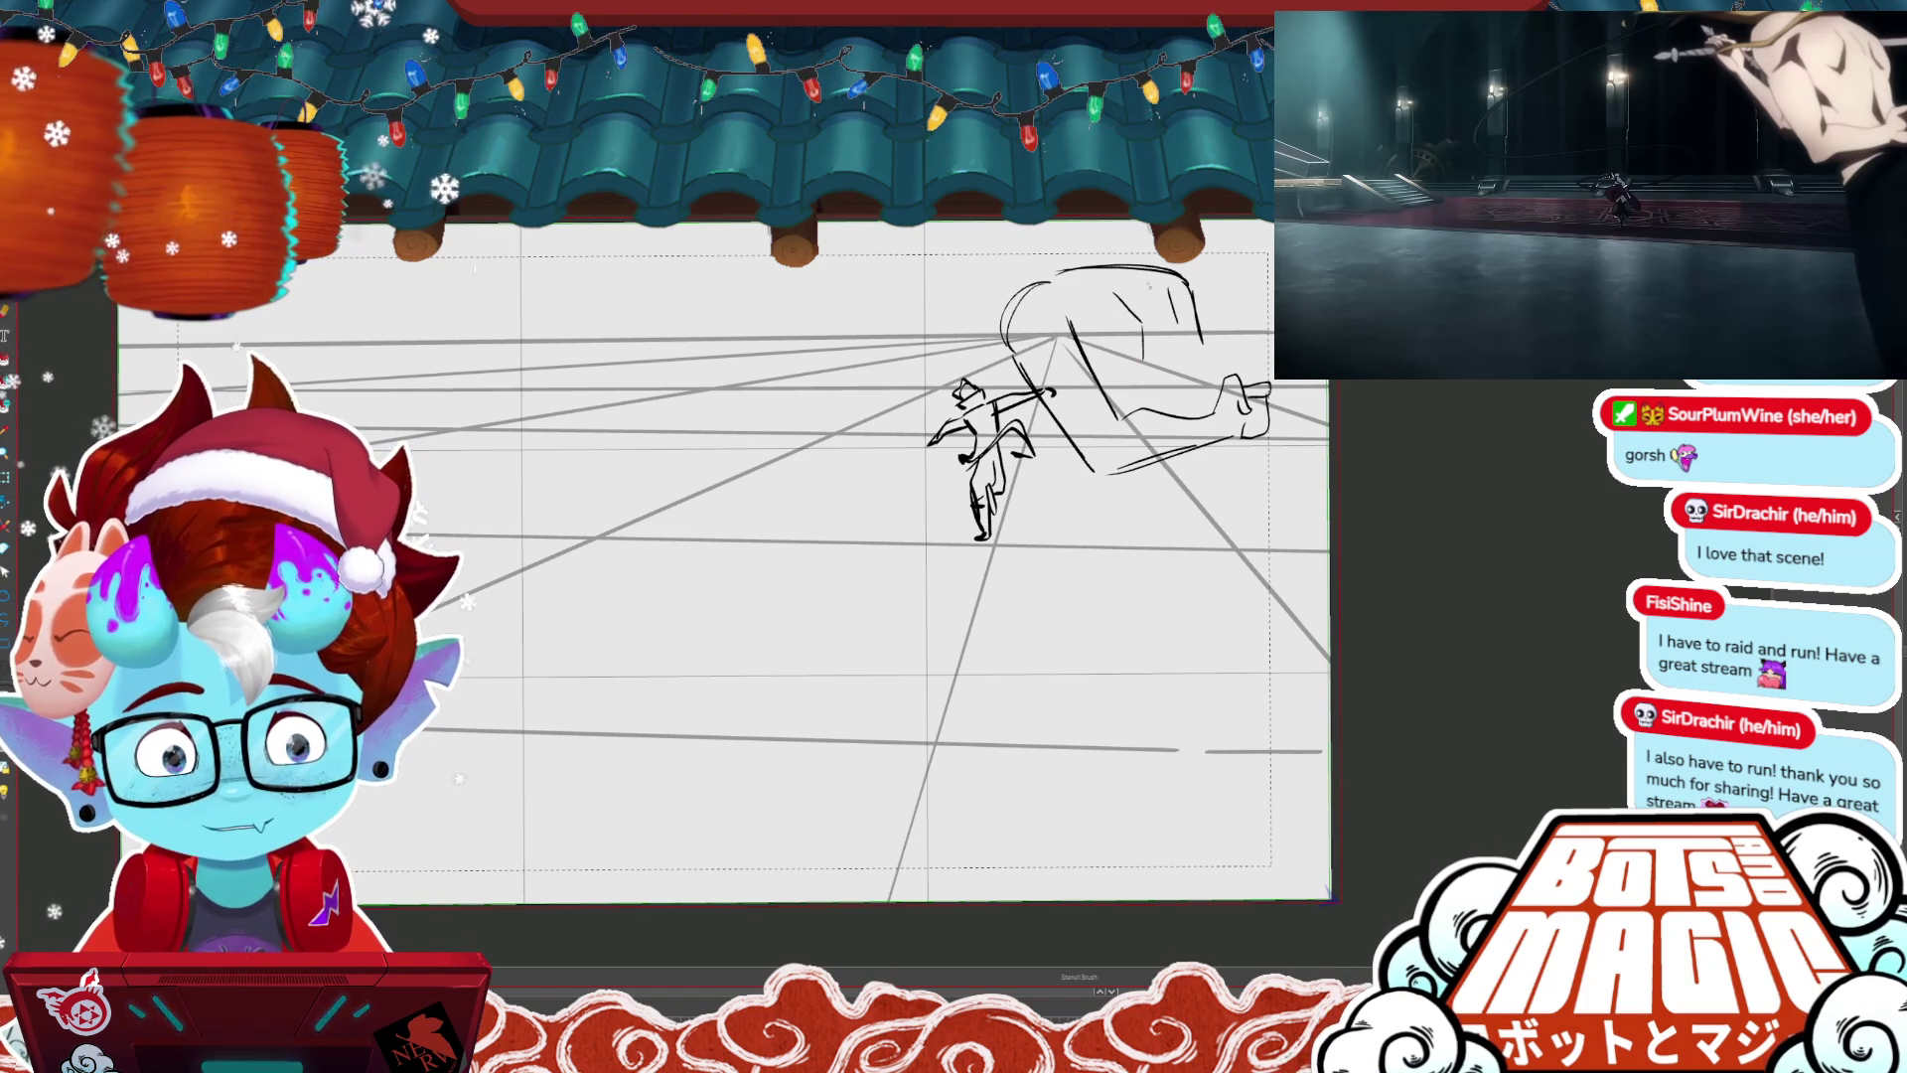
{"action": "key", "text": "alt+s"}
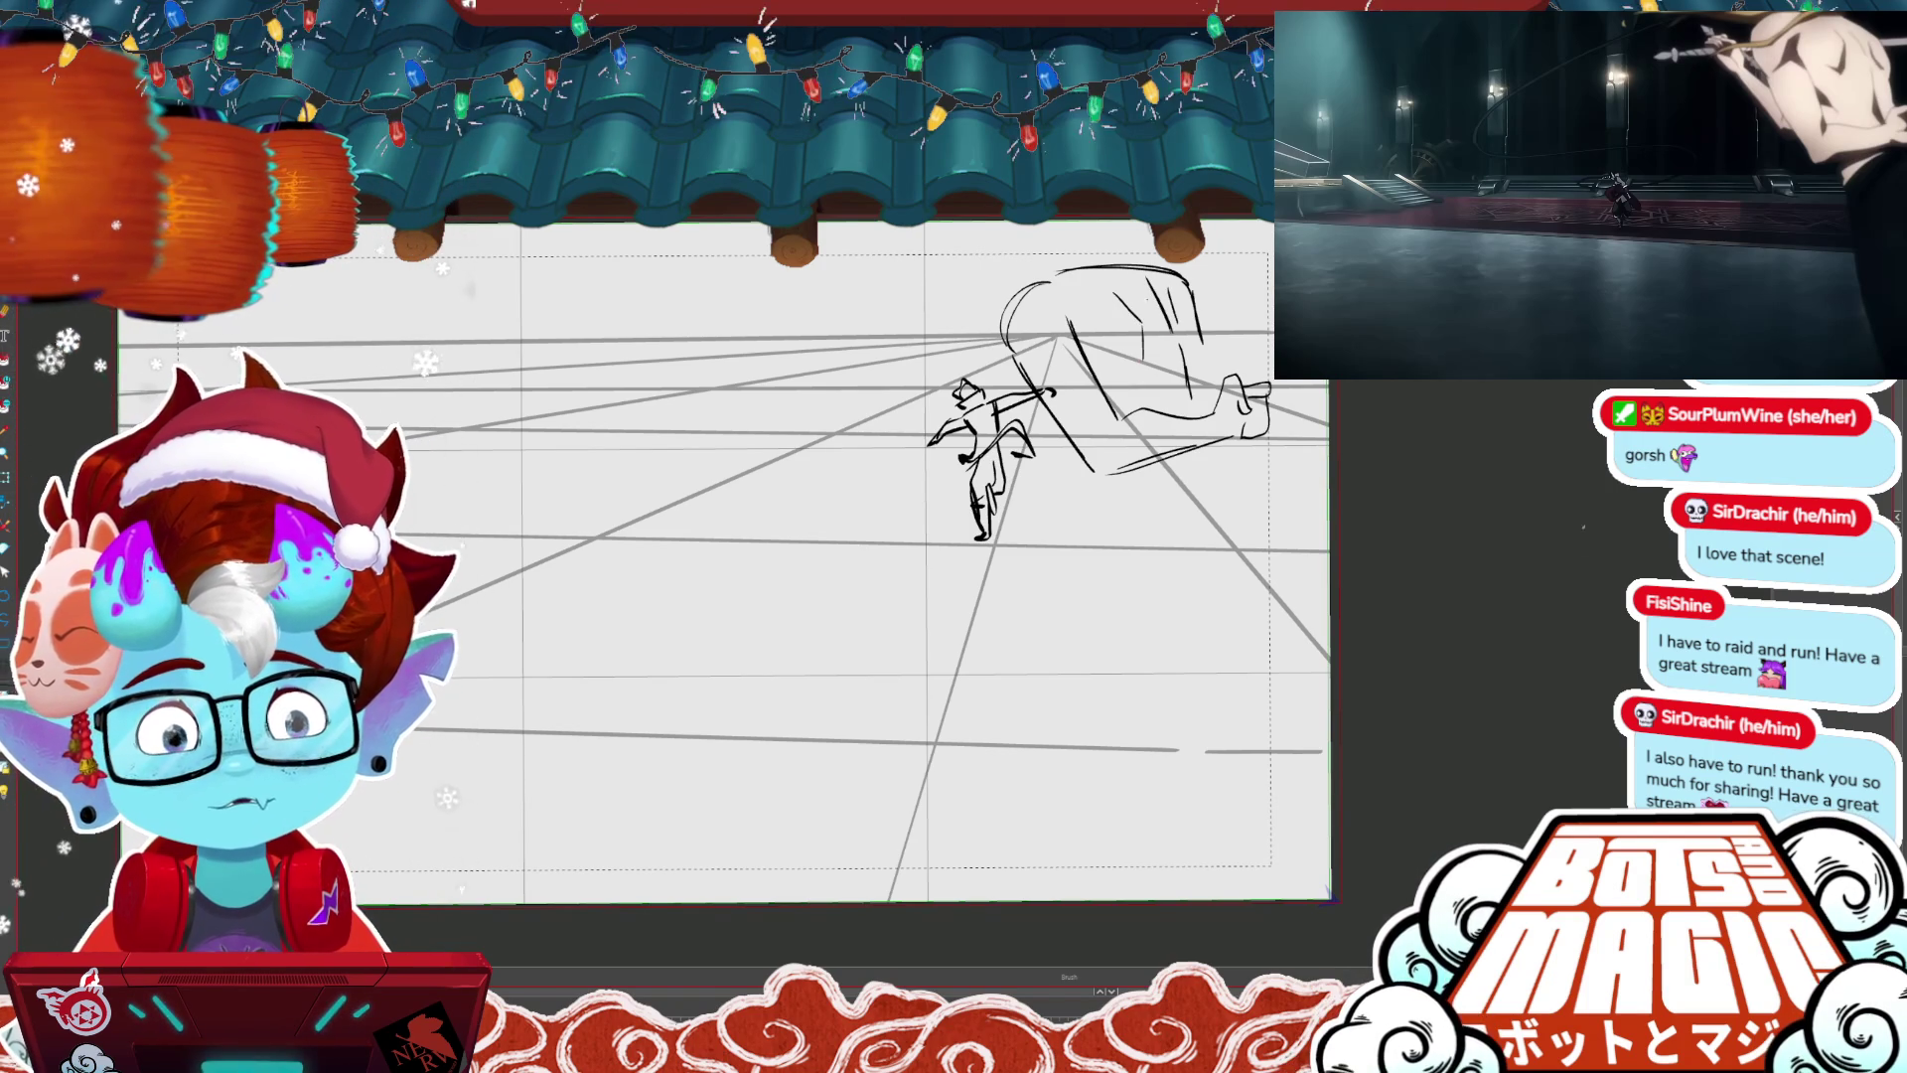
{"action": "key", "text": "b"}
{"action": "left_click_drag", "start_coordinate": [944, 356], "coordinate": [1052, 283]}
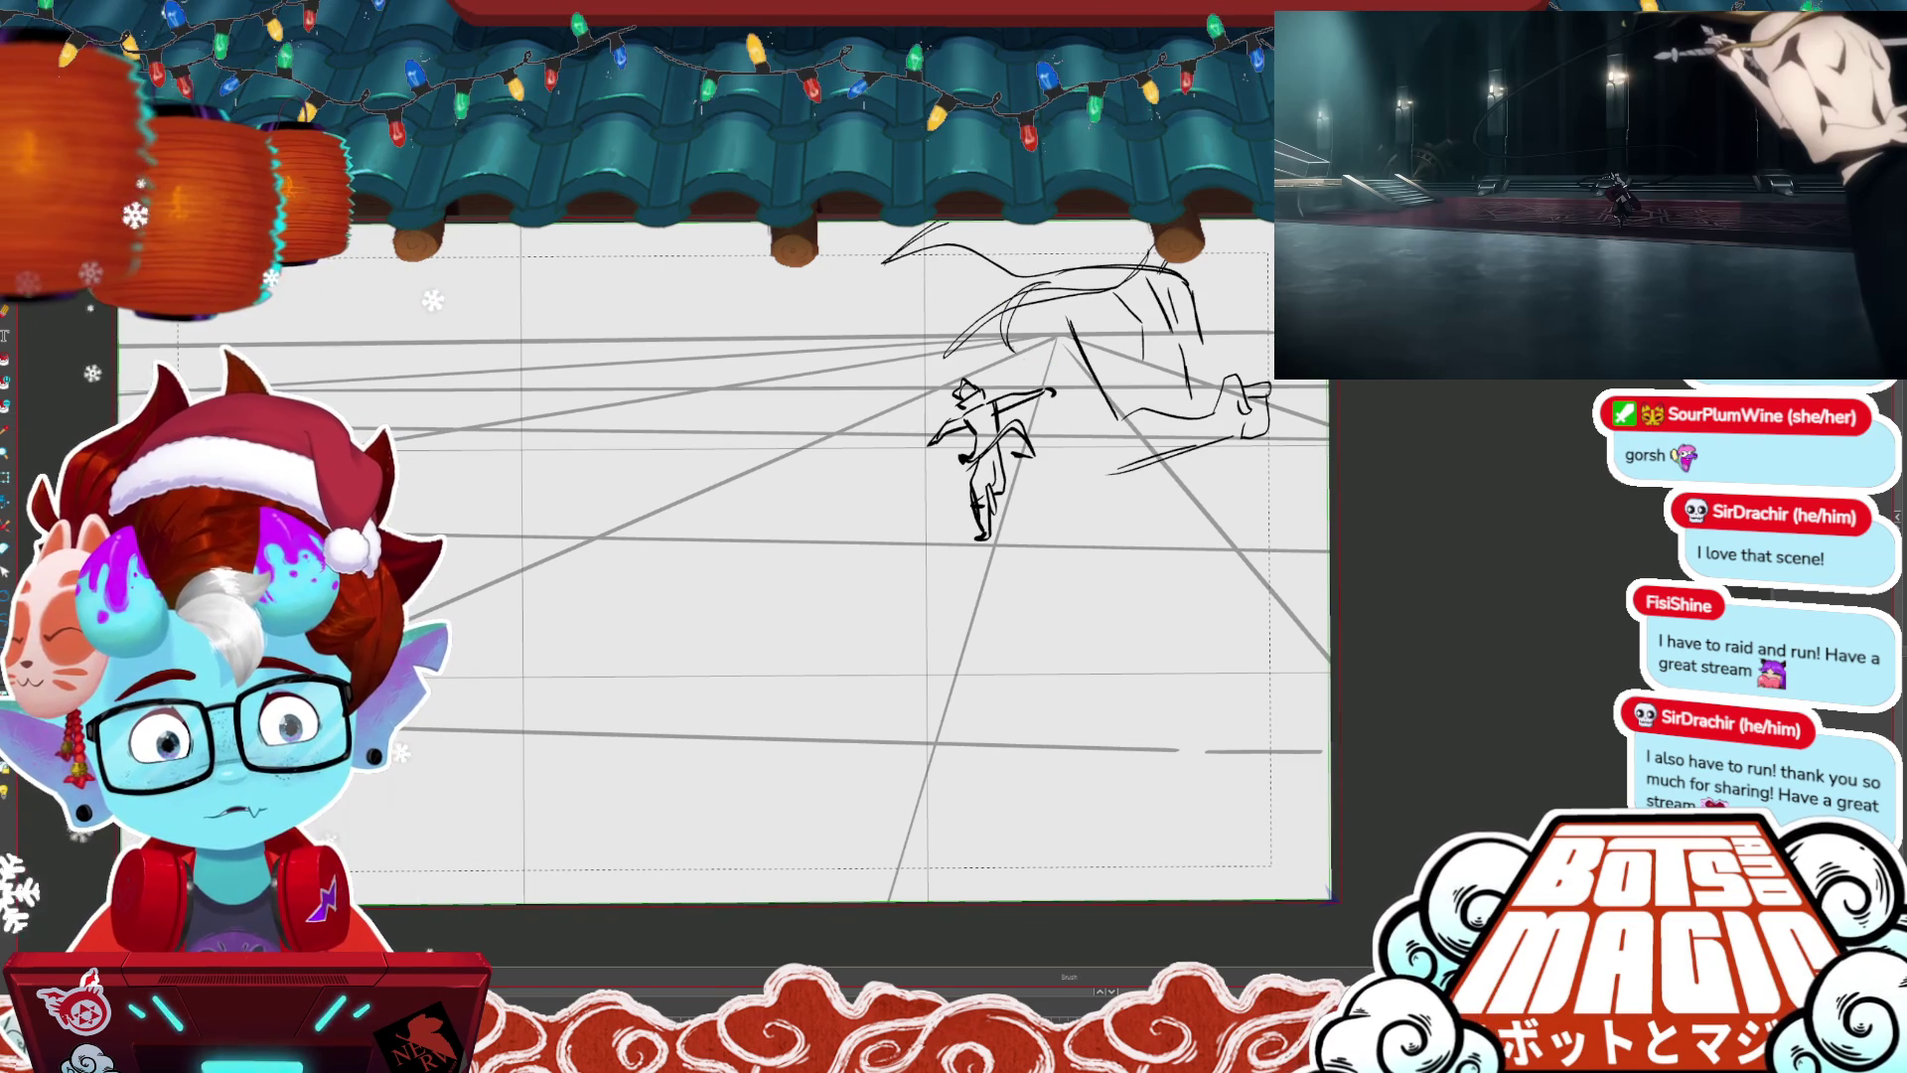
- Draw a diagonal sword line below the vanishing point and the large figure's long leg toward the lower right
{"action": "left_click_drag", "start_coordinate": [1044, 391], "coordinate": [1105, 477]}
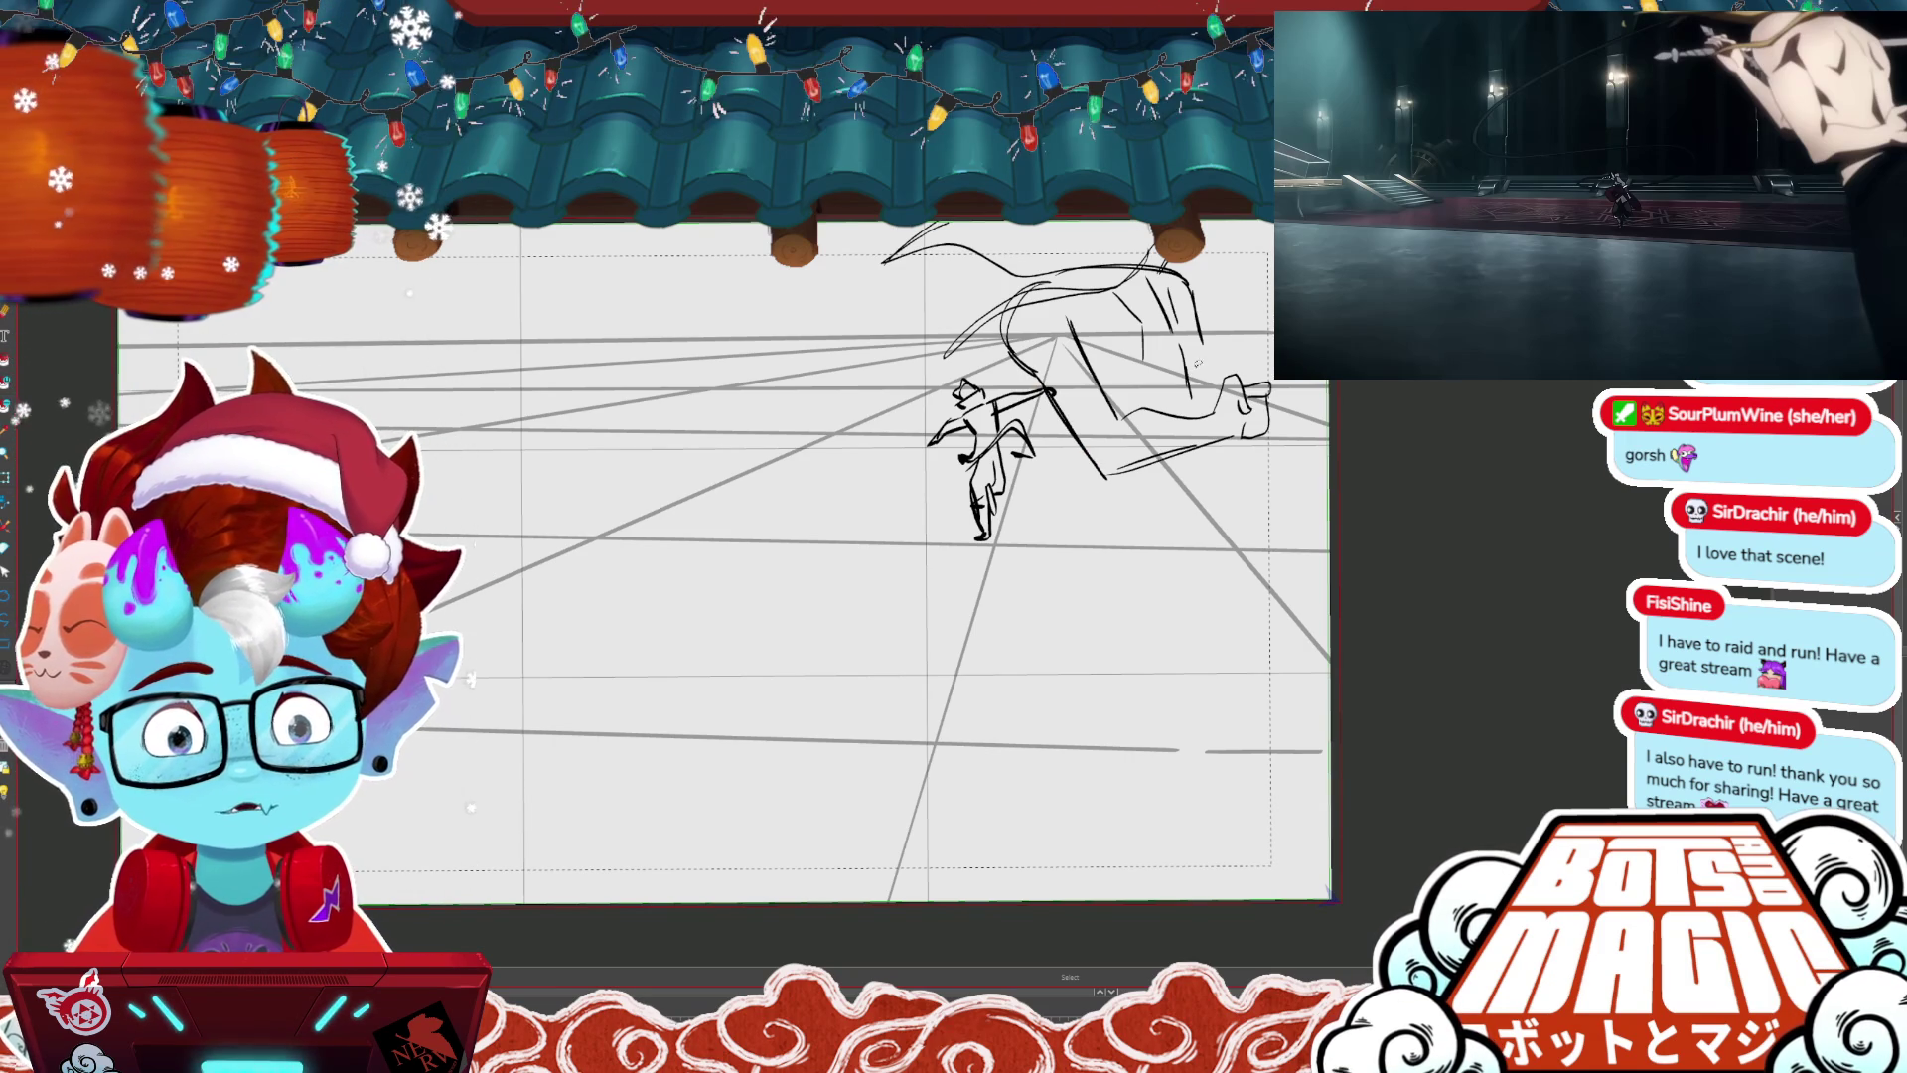
{"action": "key", "text": "b"}
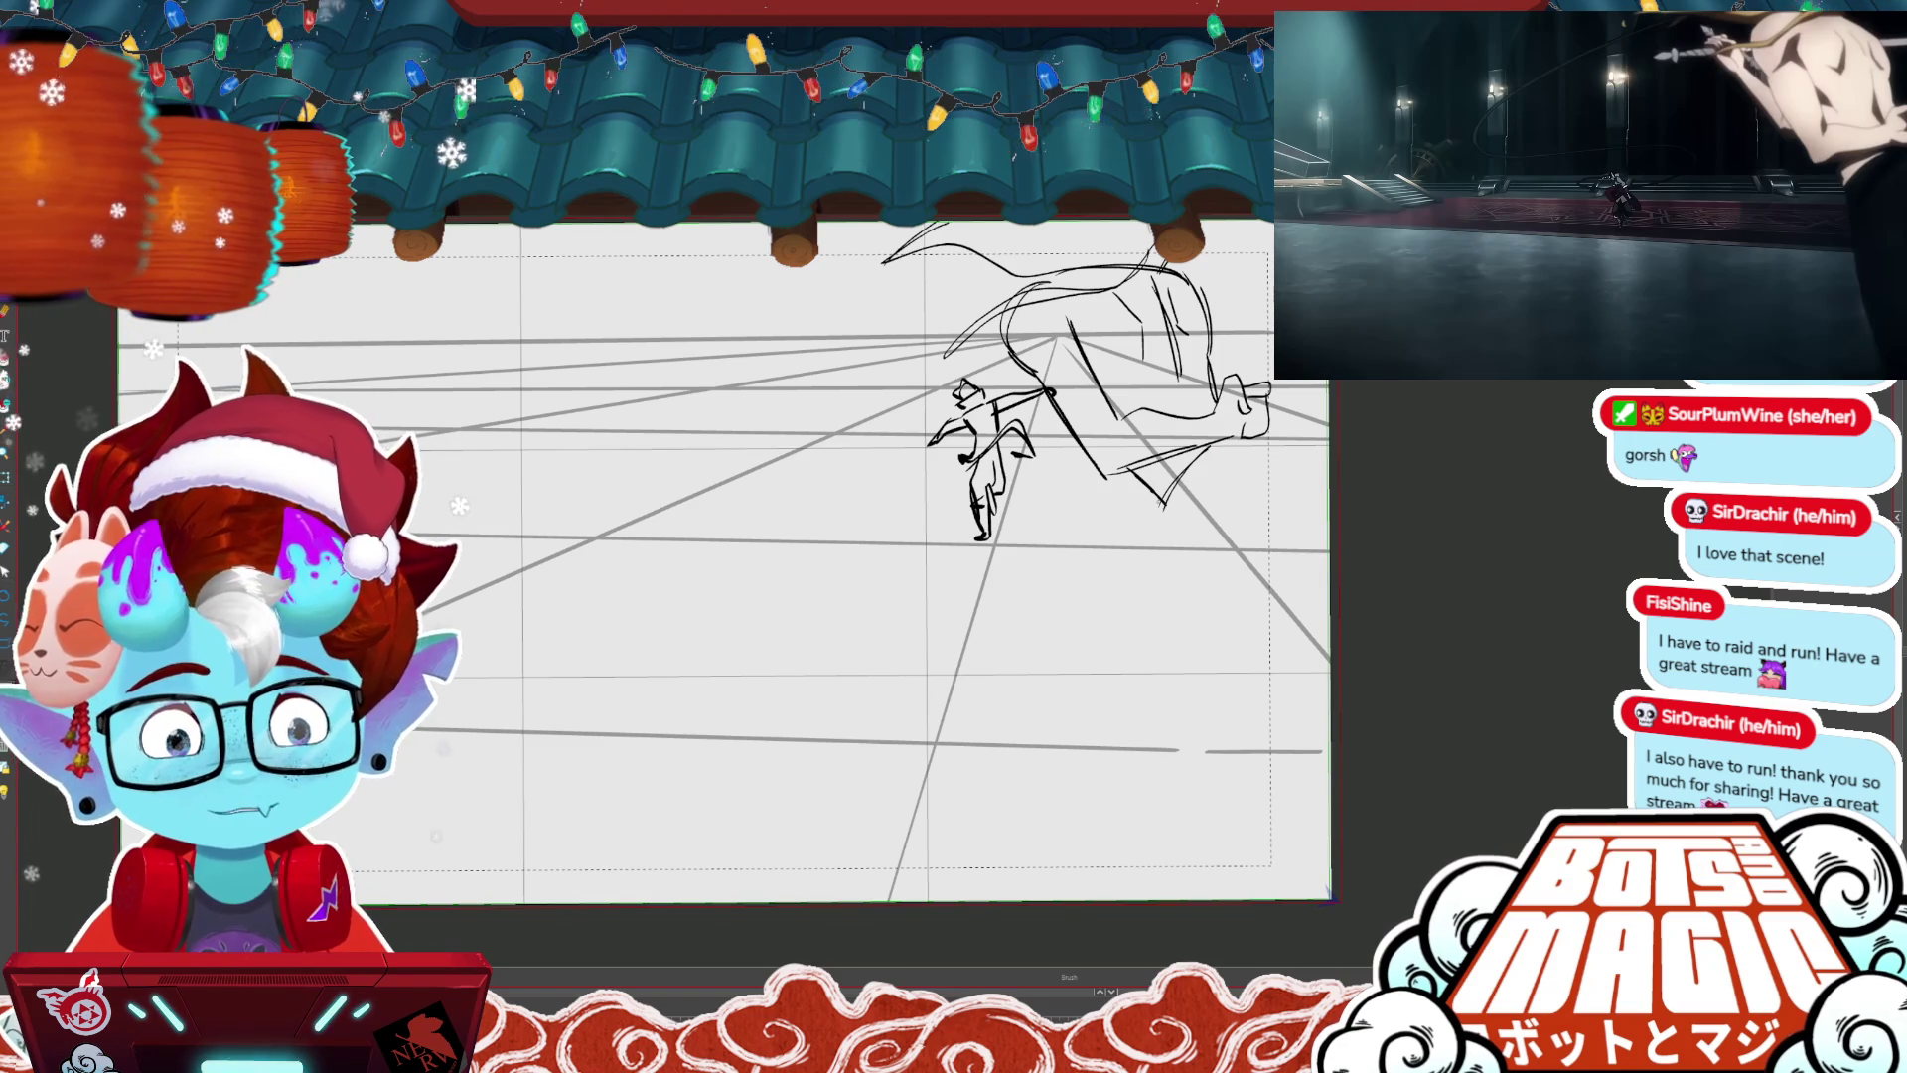
{"action": "left_click_drag", "start_coordinate": [1160, 497], "coordinate": [1237, 640]}
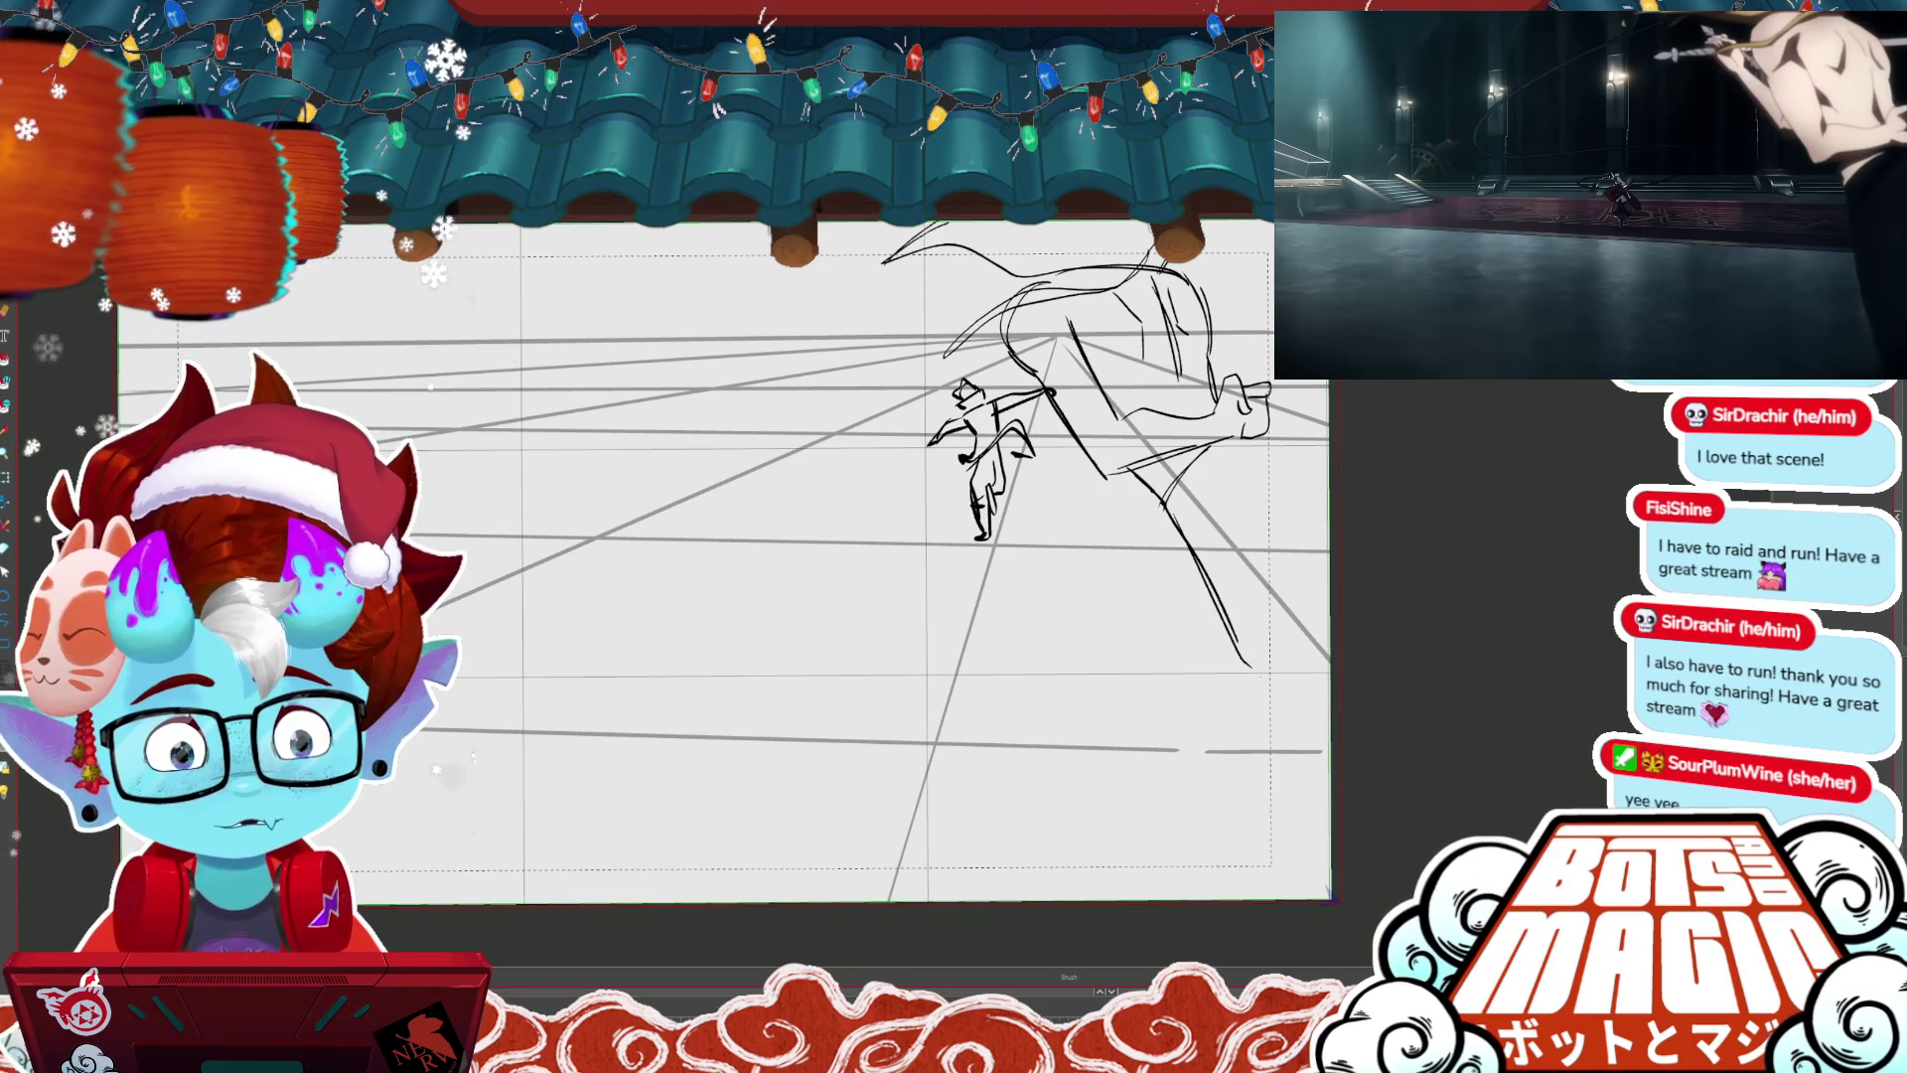
{"action": "key", "text": "ctrl+t"}
- Enlarge the large figure's sketch and draw a gripping hand left of its arm
{"action": "left_click_drag", "start_coordinate": [1329, 755], "coordinate": [1371, 785]}
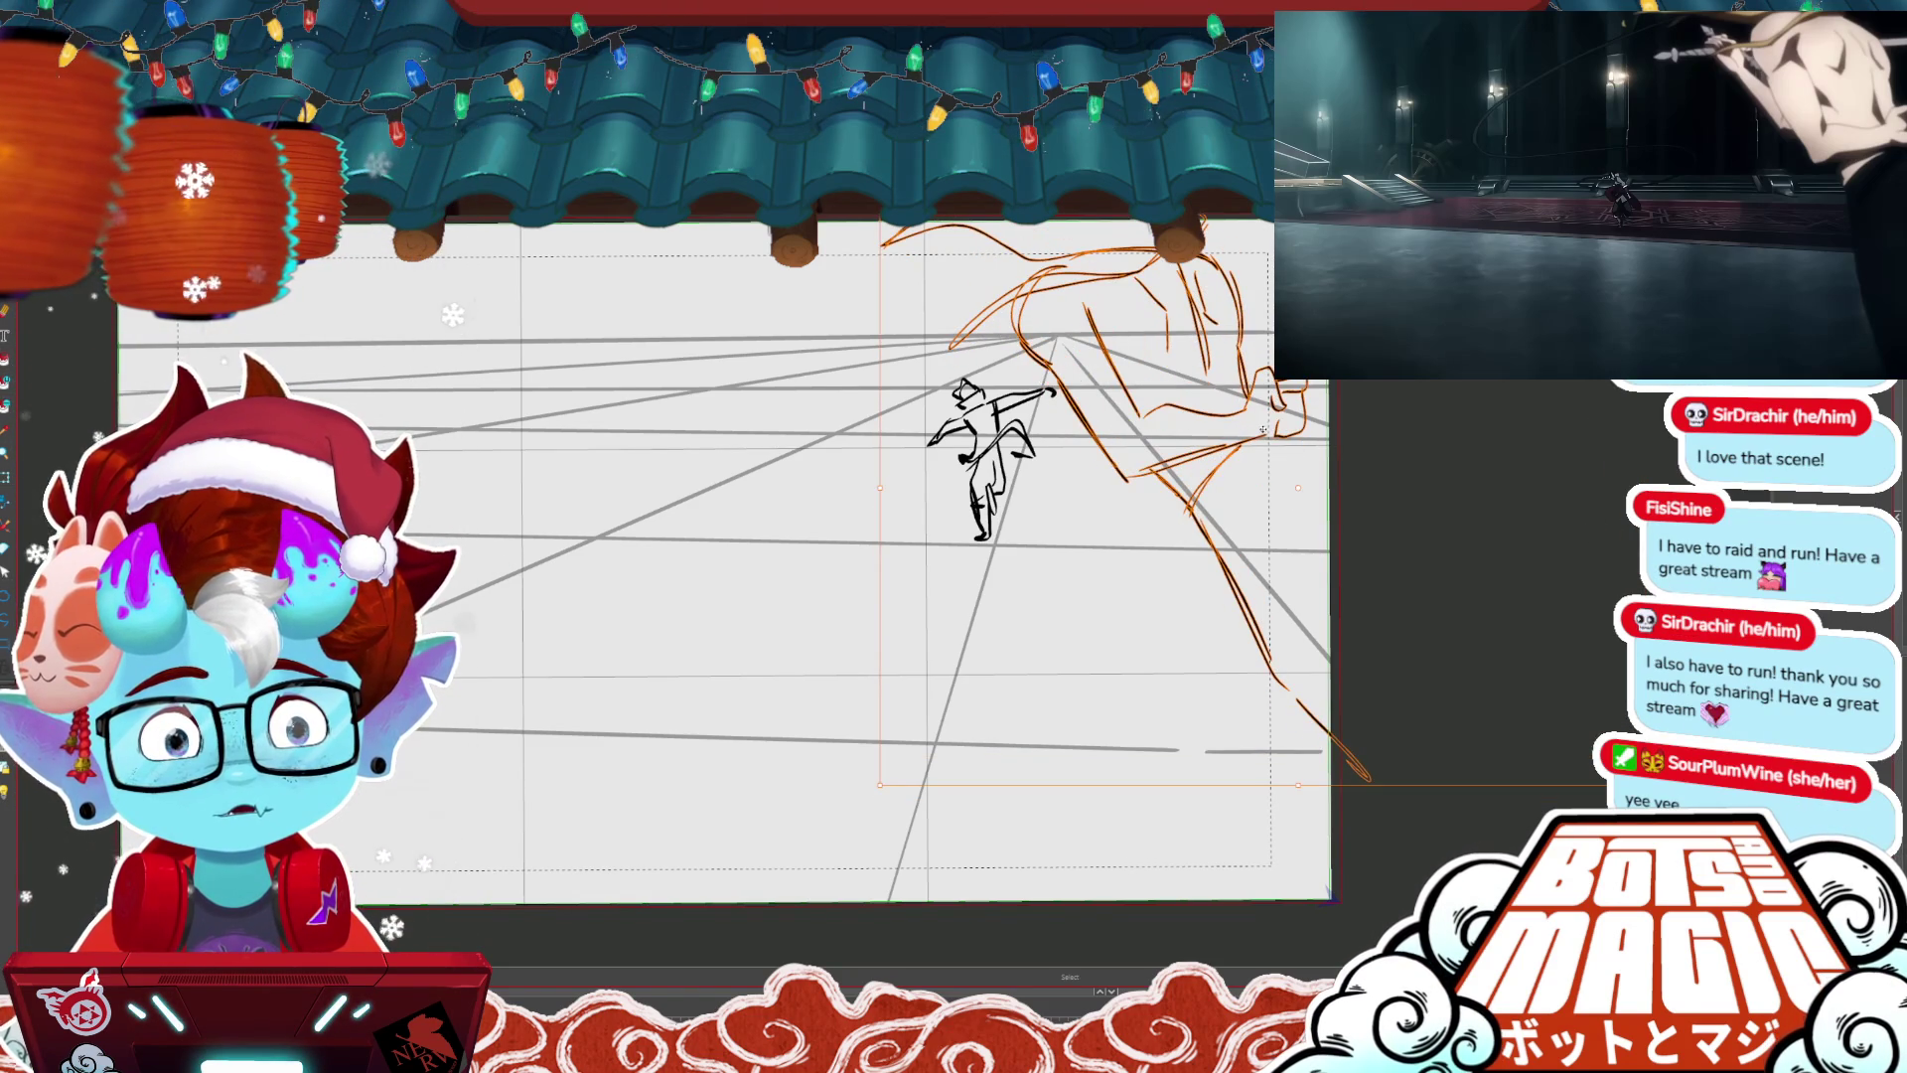
{"action": "key", "text": "Return"}
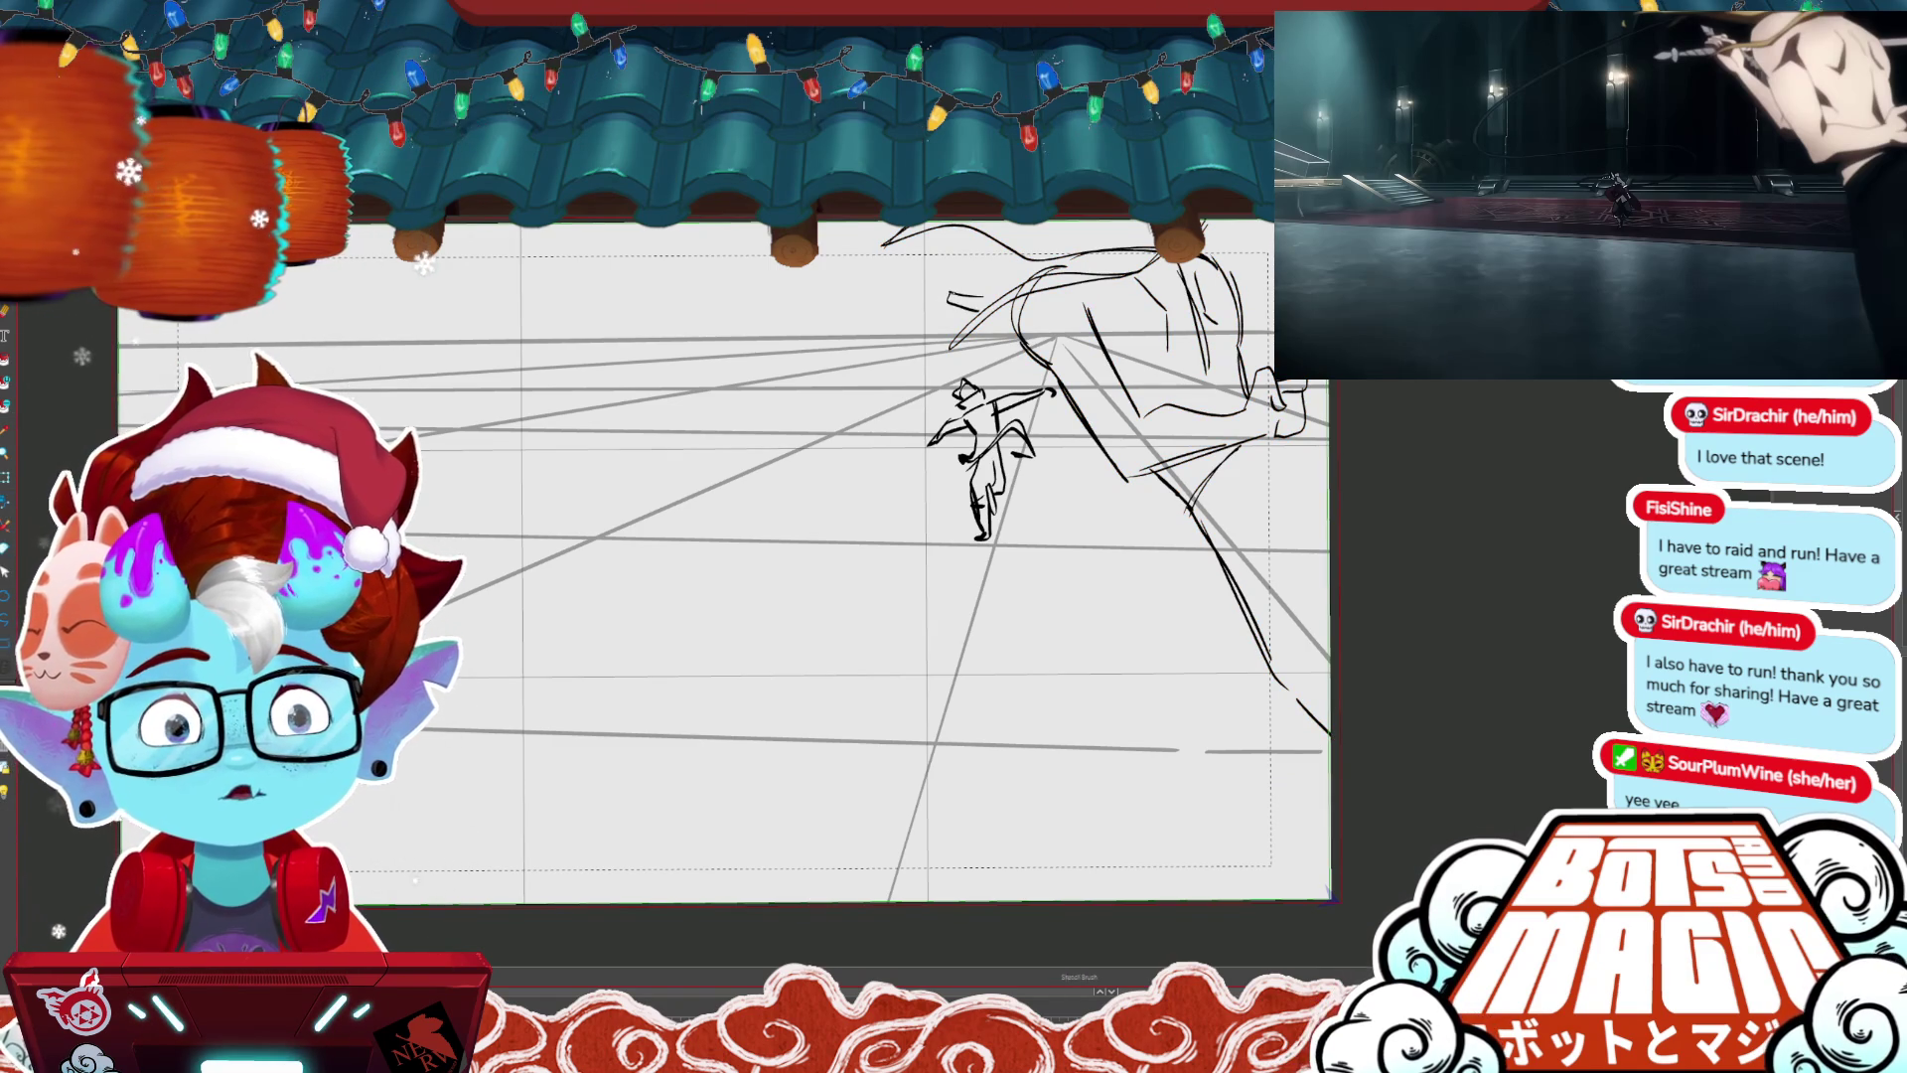
{"action": "left_click_drag", "start_coordinate": [978, 288], "coordinate": [906, 316]}
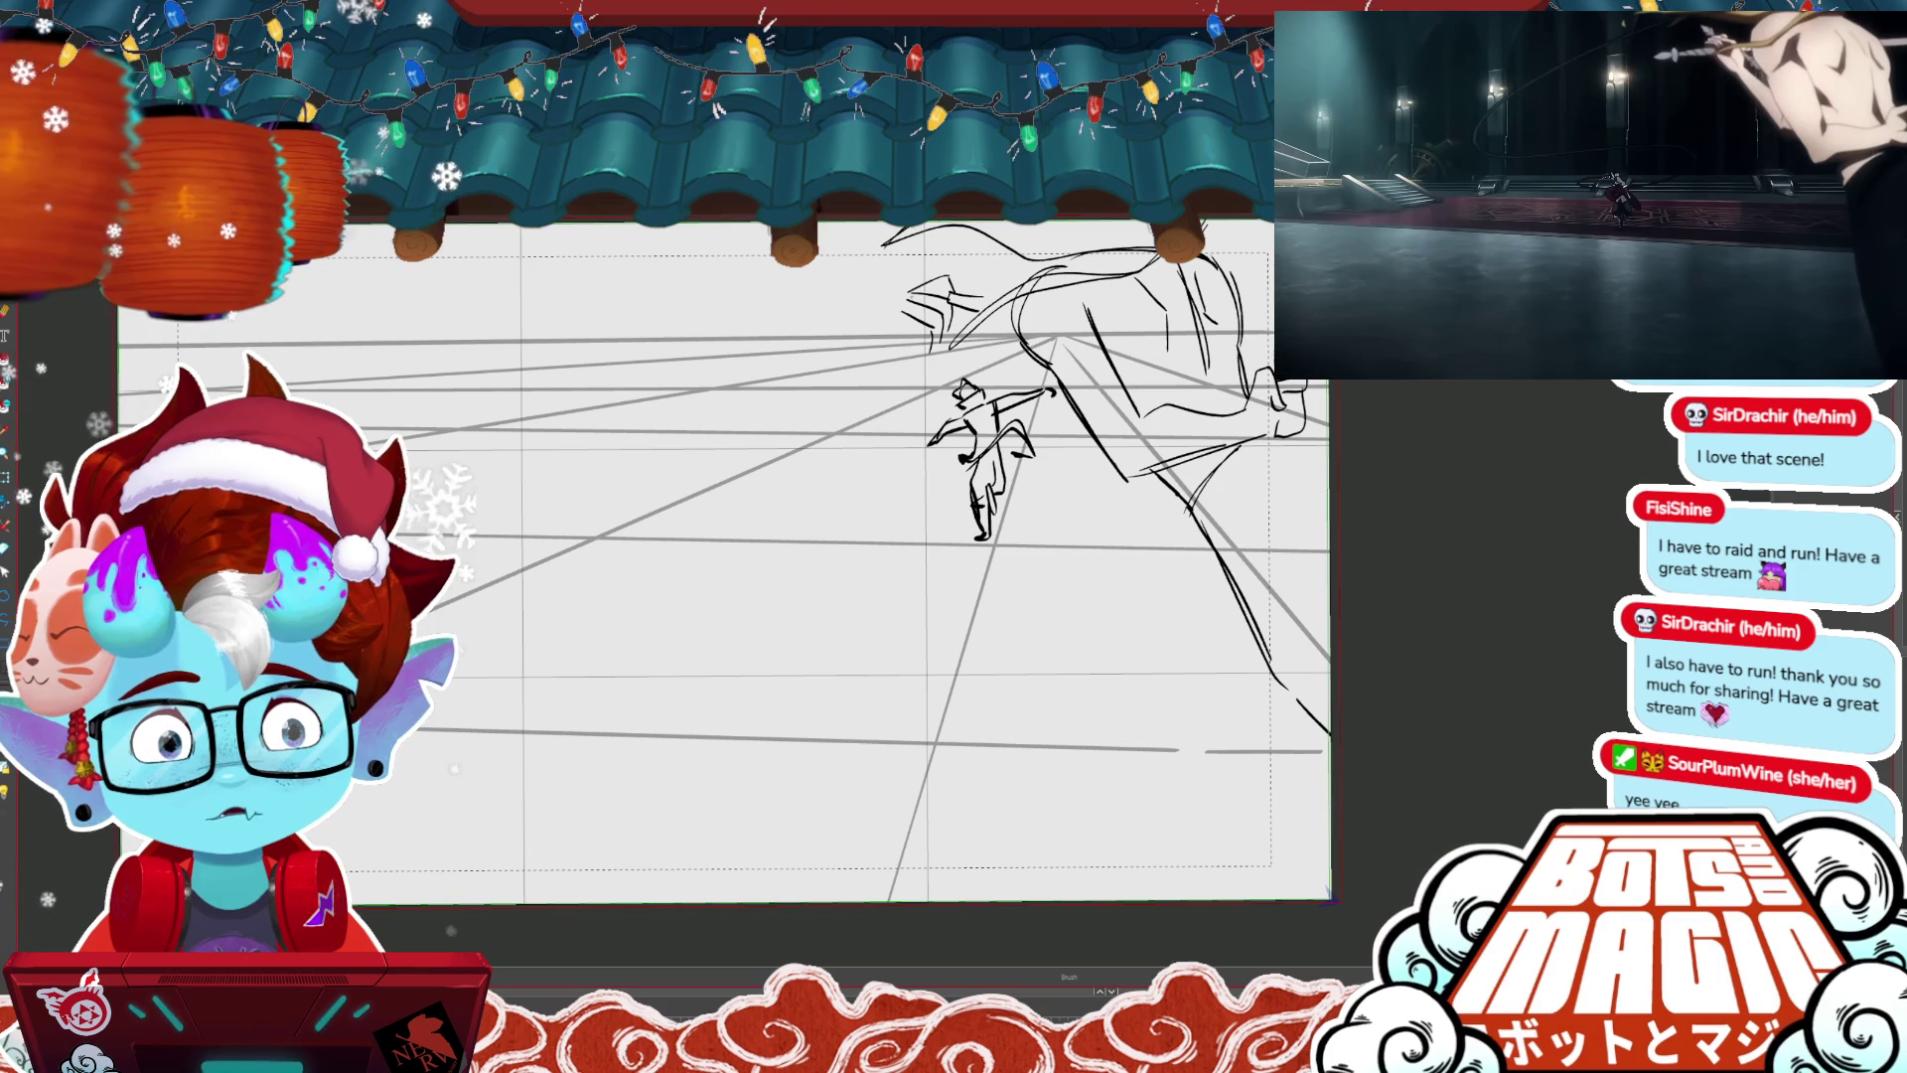
{"action": "mouse_move", "coordinate": [949, 288]}
{"action": "left_mouse_down"}
{"action": "mouse_move", "coordinate": [919, 352]}
{"action": "mouse_move", "coordinate": [839, 377]}
{"action": "left_mouse_up"}
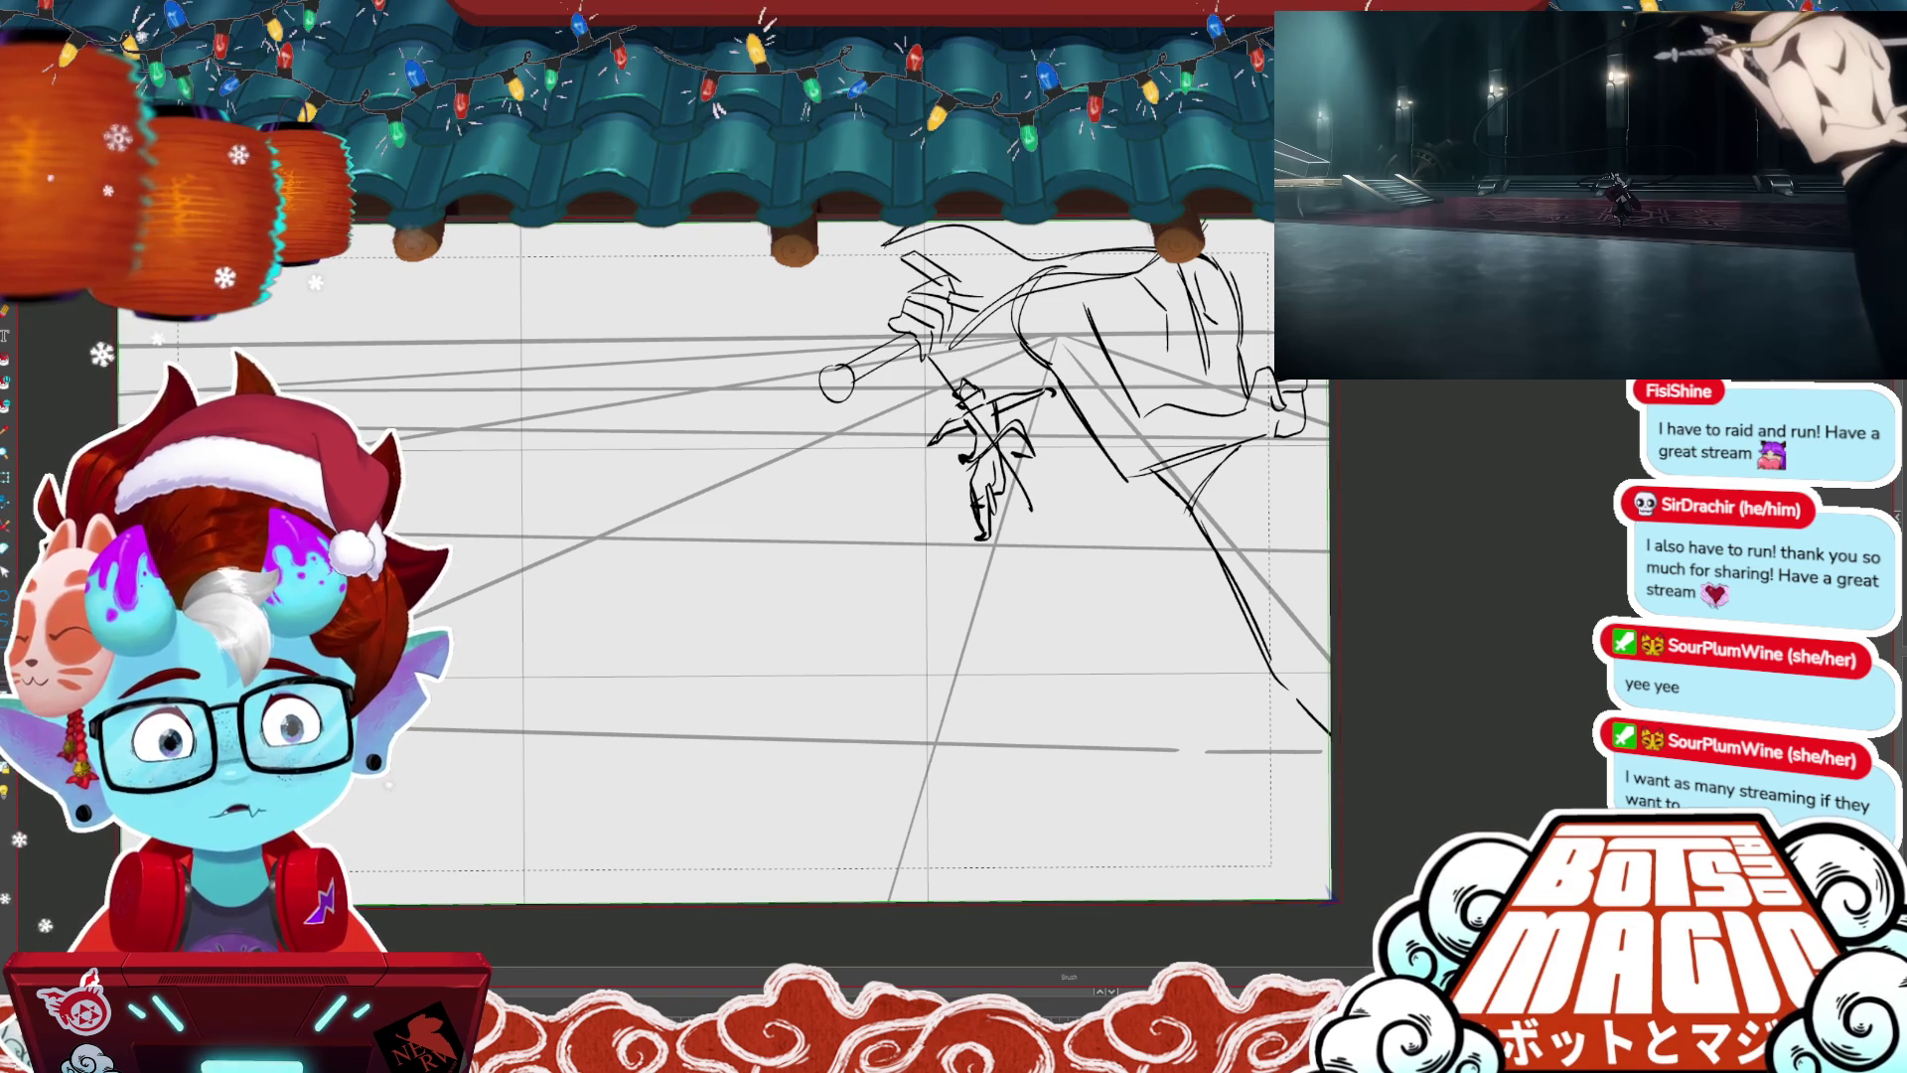
- Sketch the arm crossing the small figure, then bring up a different storyboard frame
{"action": "left_click_drag", "start_coordinate": [1032, 511], "coordinate": [1123, 475]}
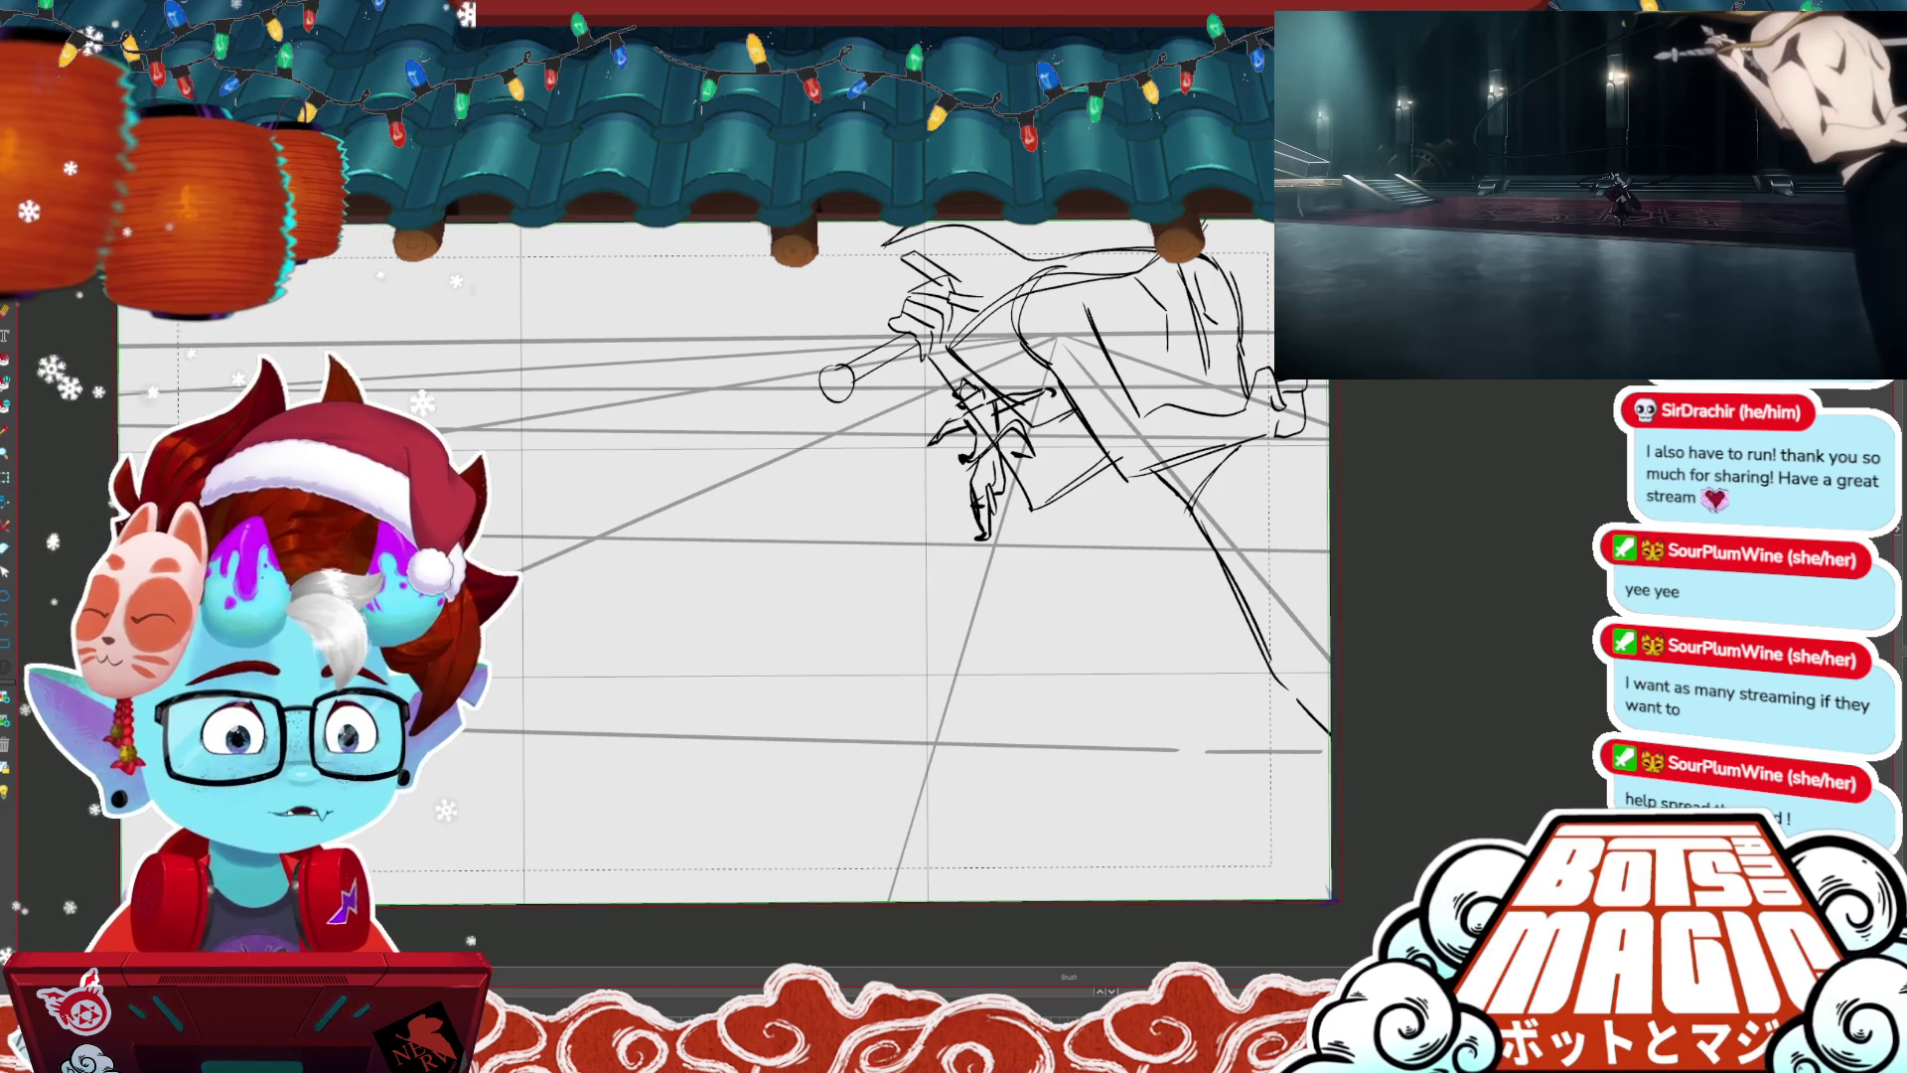
{"action": "key", "text": "m"}
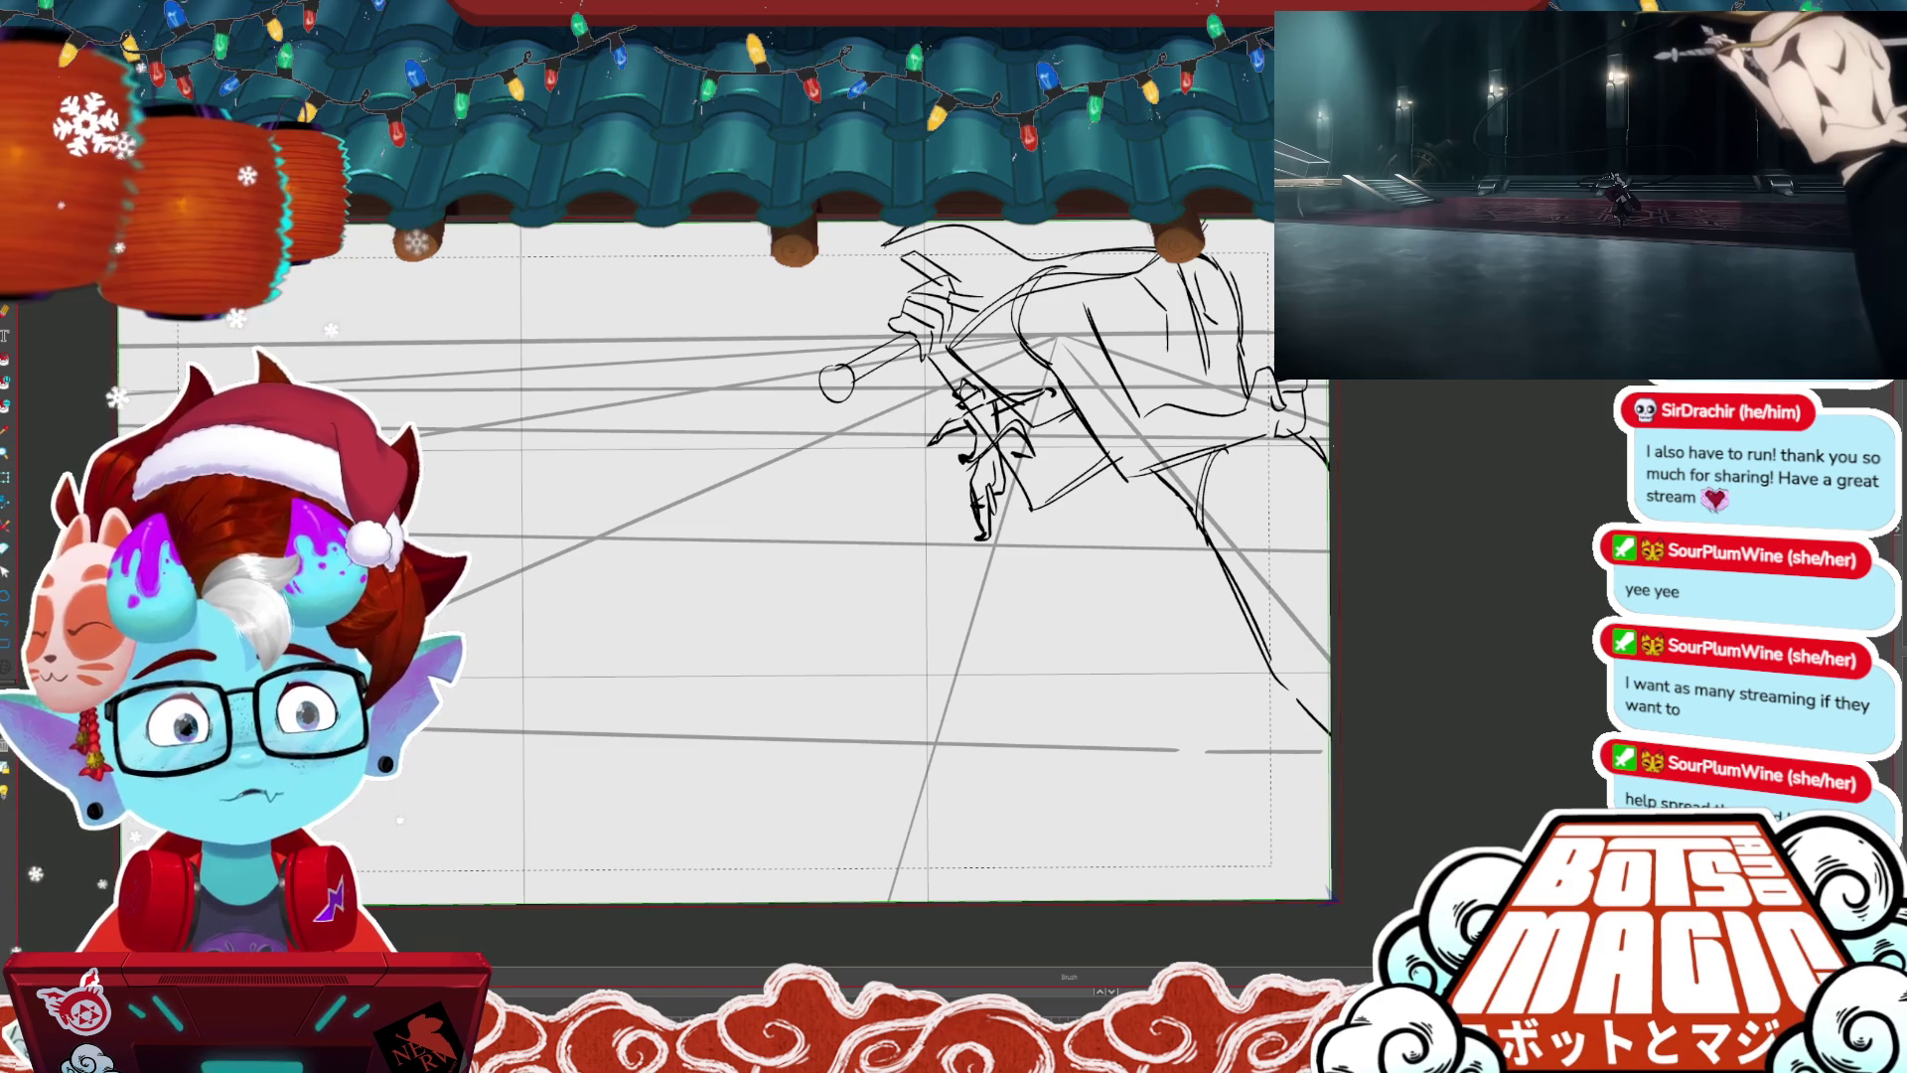
{"action": "key", "text": "ctrl+minus"}
{"action": "key", "text": "ctrl+minus"}
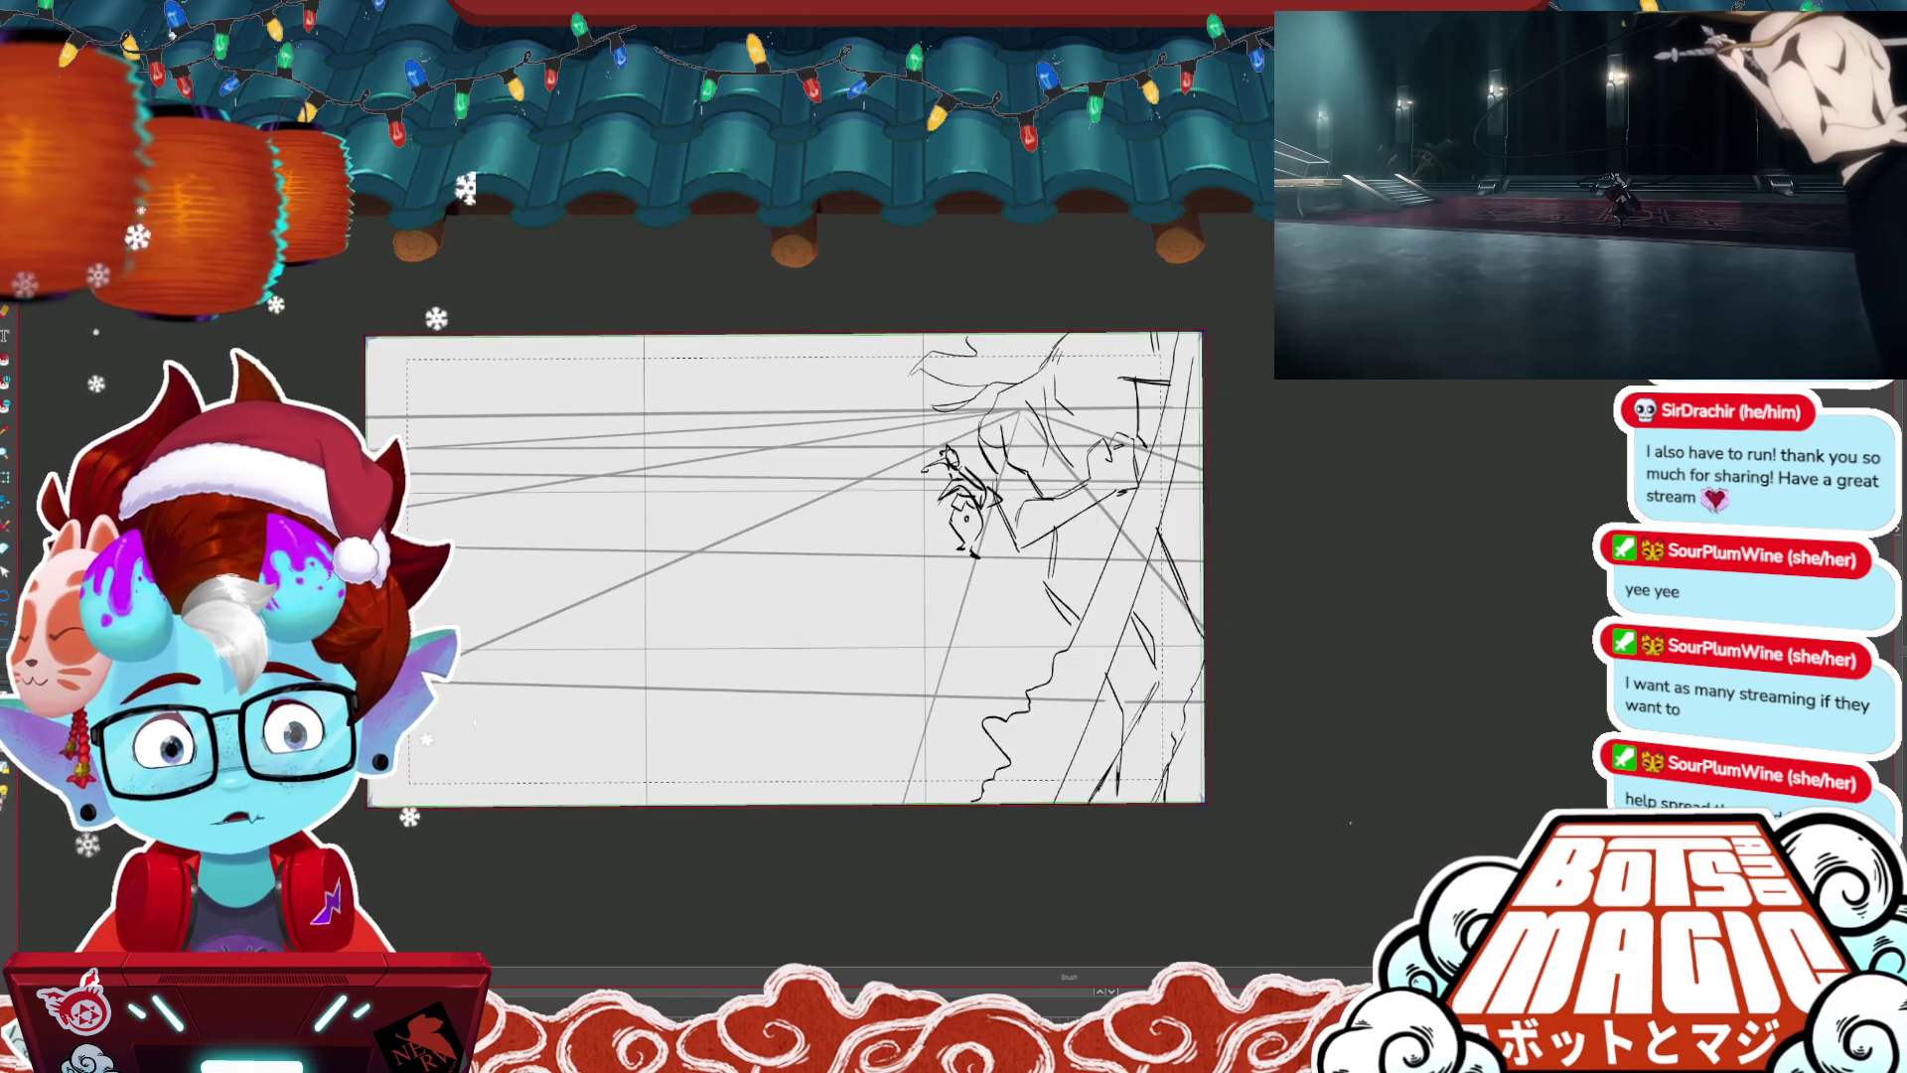
{"action": "key", "text": "ctrl+t"}
- Position the pasted sketch up and right over the arm and merge it into the layer below
{"action": "left_click_drag", "start_coordinate": [1172, 635], "coordinate": [1149, 752]}
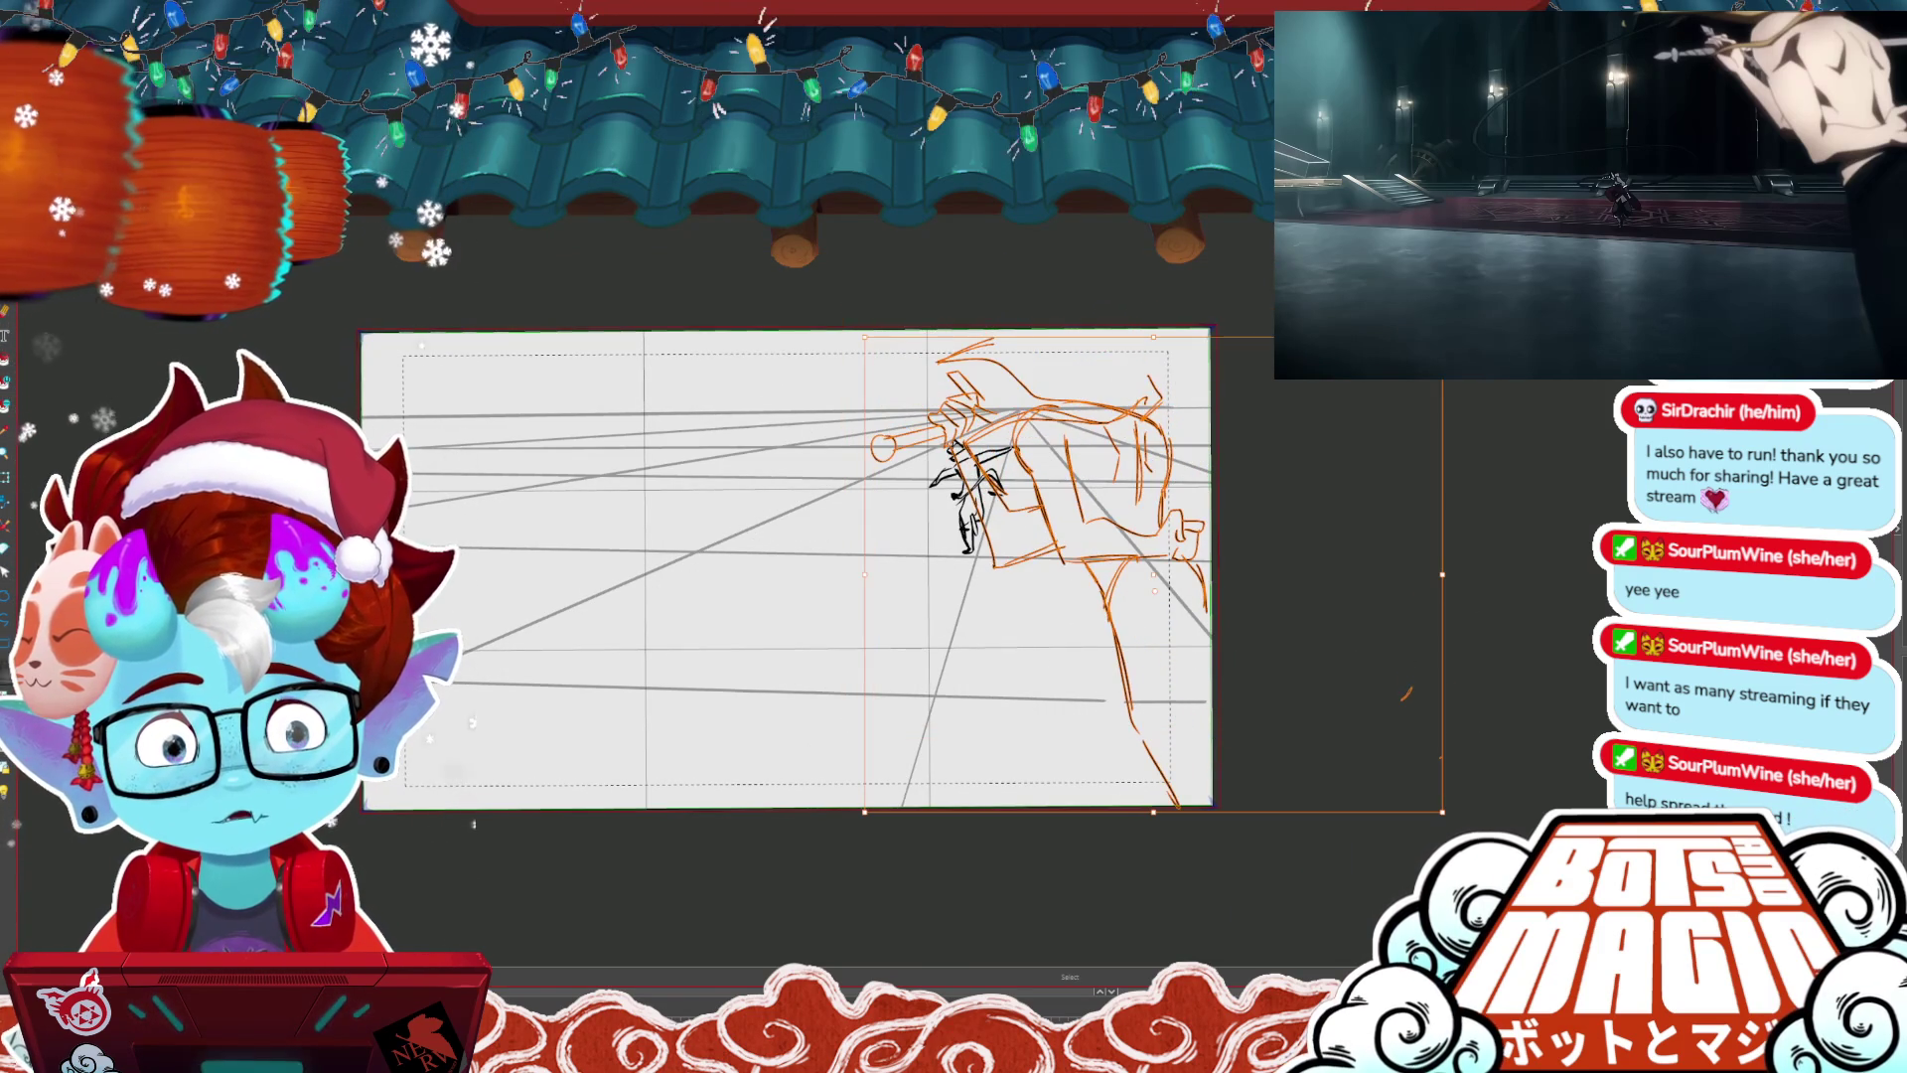
{"action": "left_click_drag", "start_coordinate": [1149, 752], "coordinate": [1169, 537]}
{"action": "key", "text": "ctrl+t"}
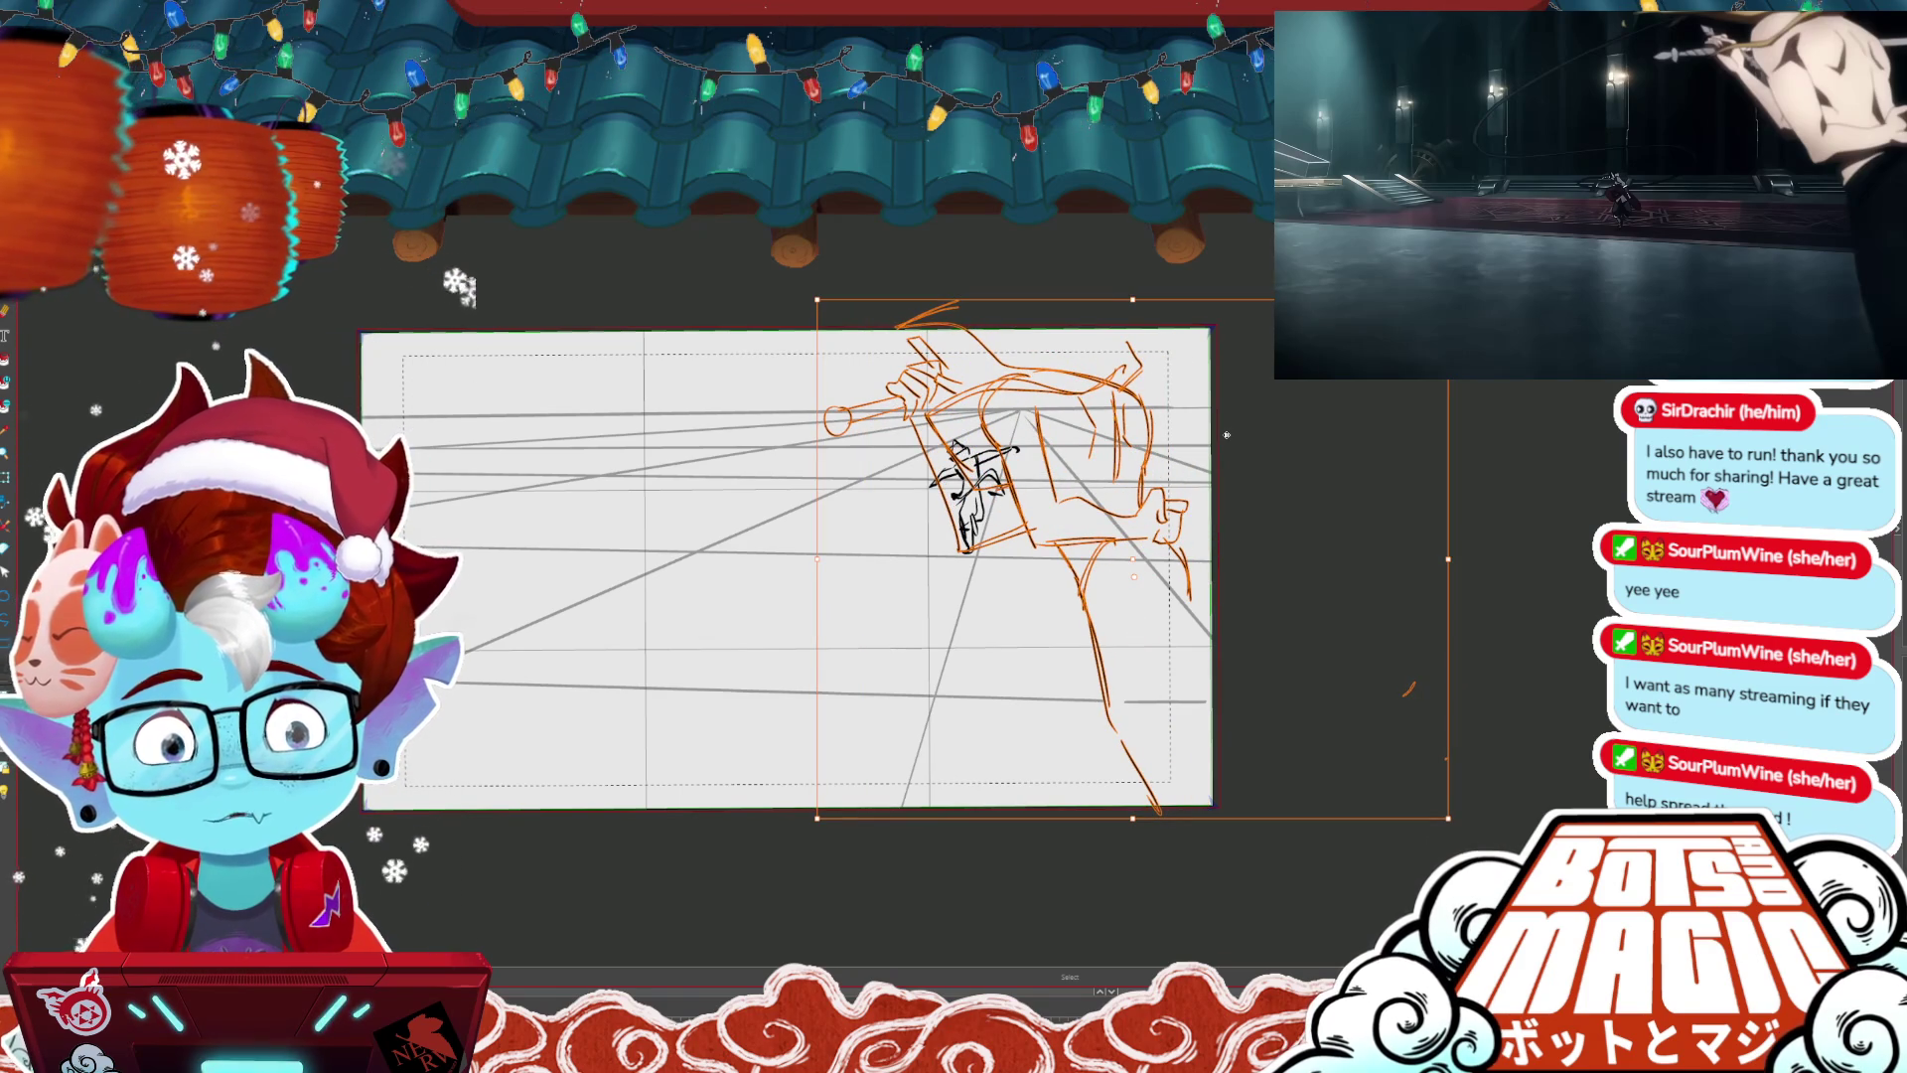
{"action": "key", "text": "Return"}
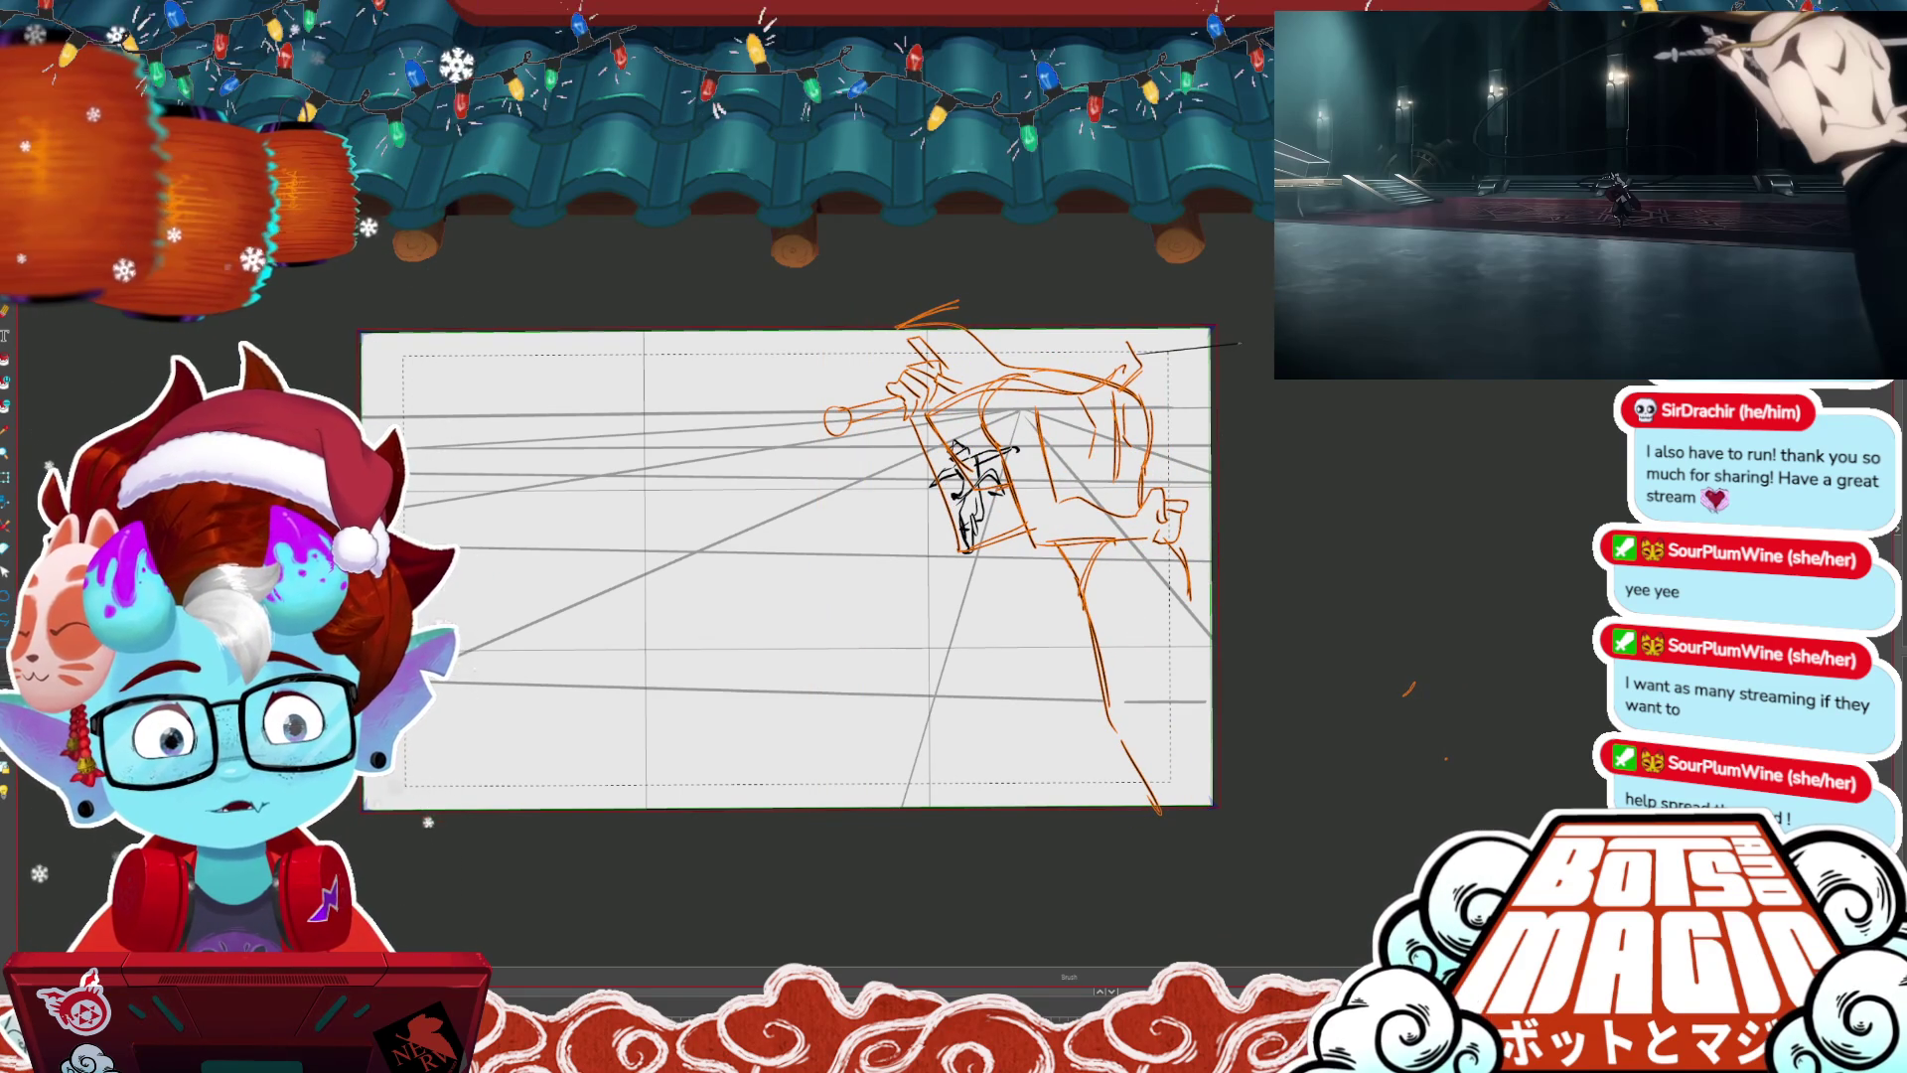
{"action": "key", "text": "ctrl+e"}
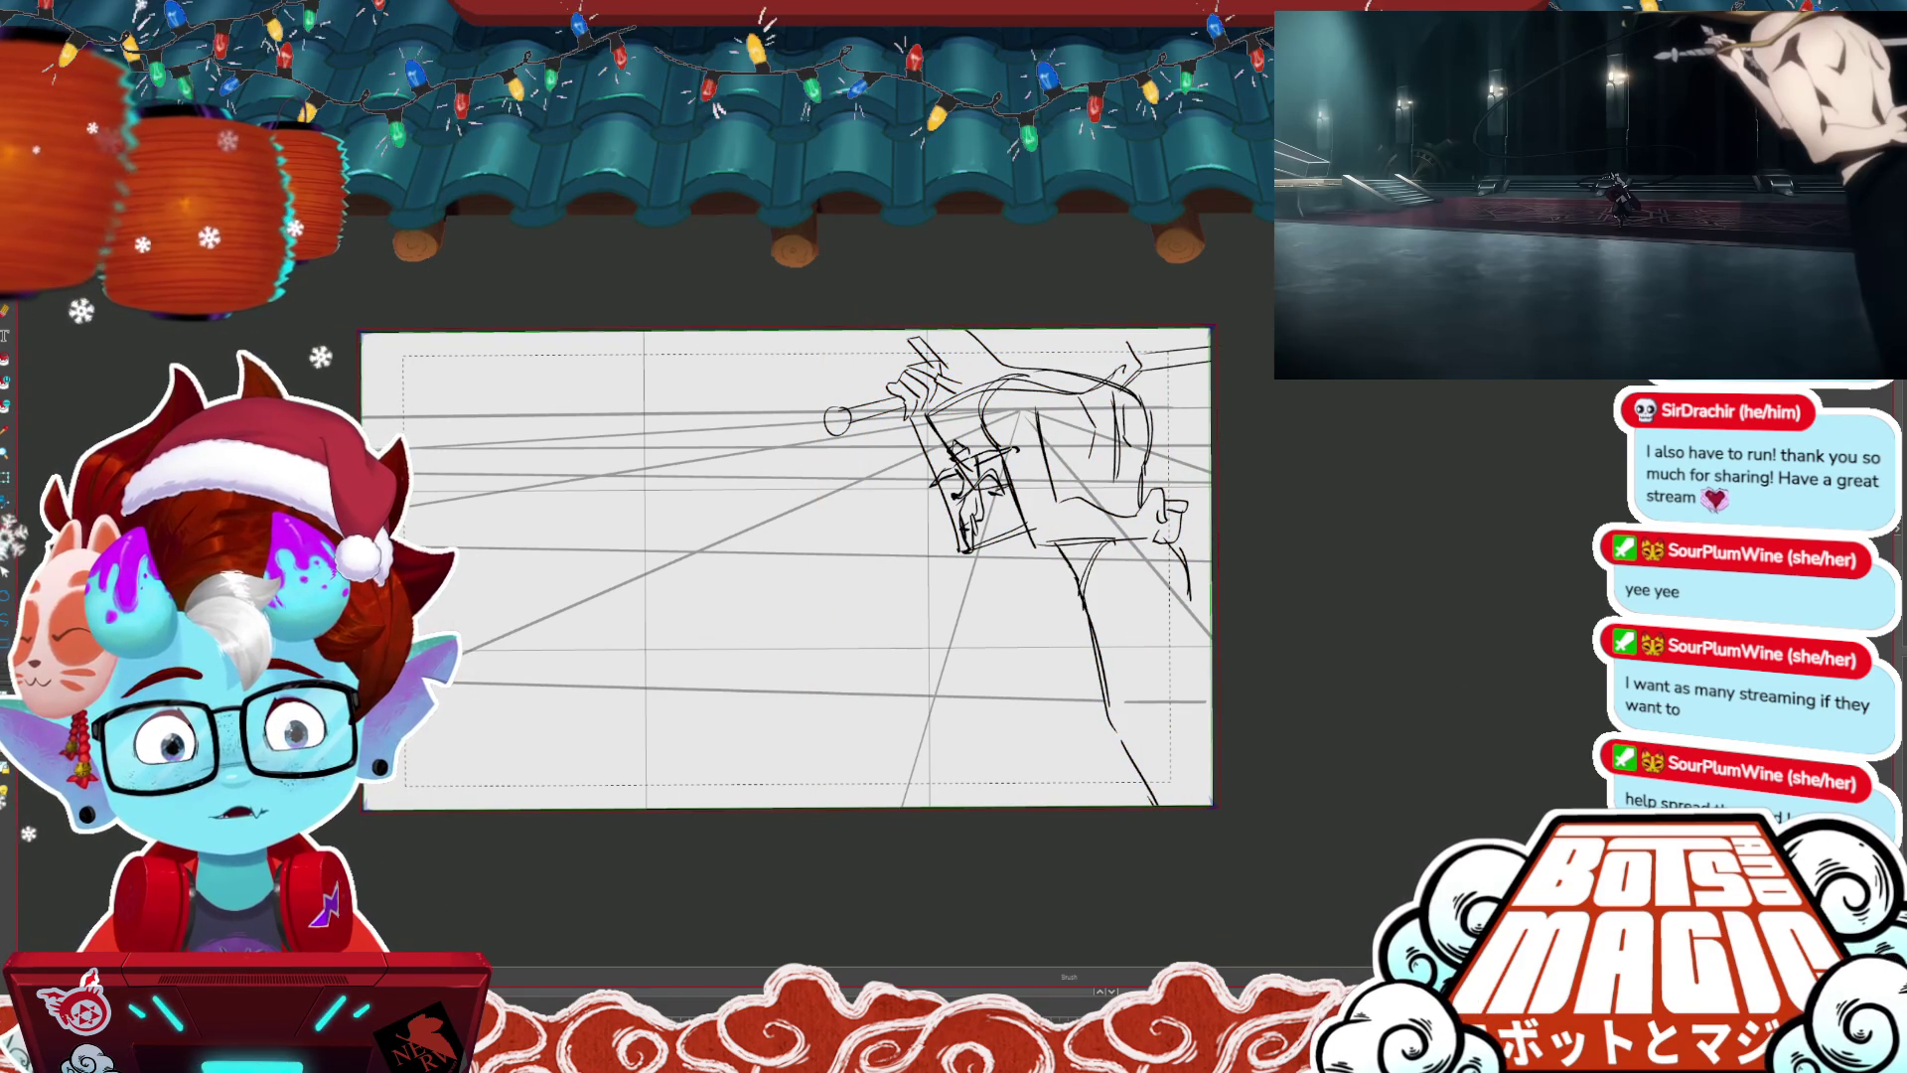
- Play back the storyboard frames and add a short stroke to the sword sketch
{"action": "key", "text": "space"}
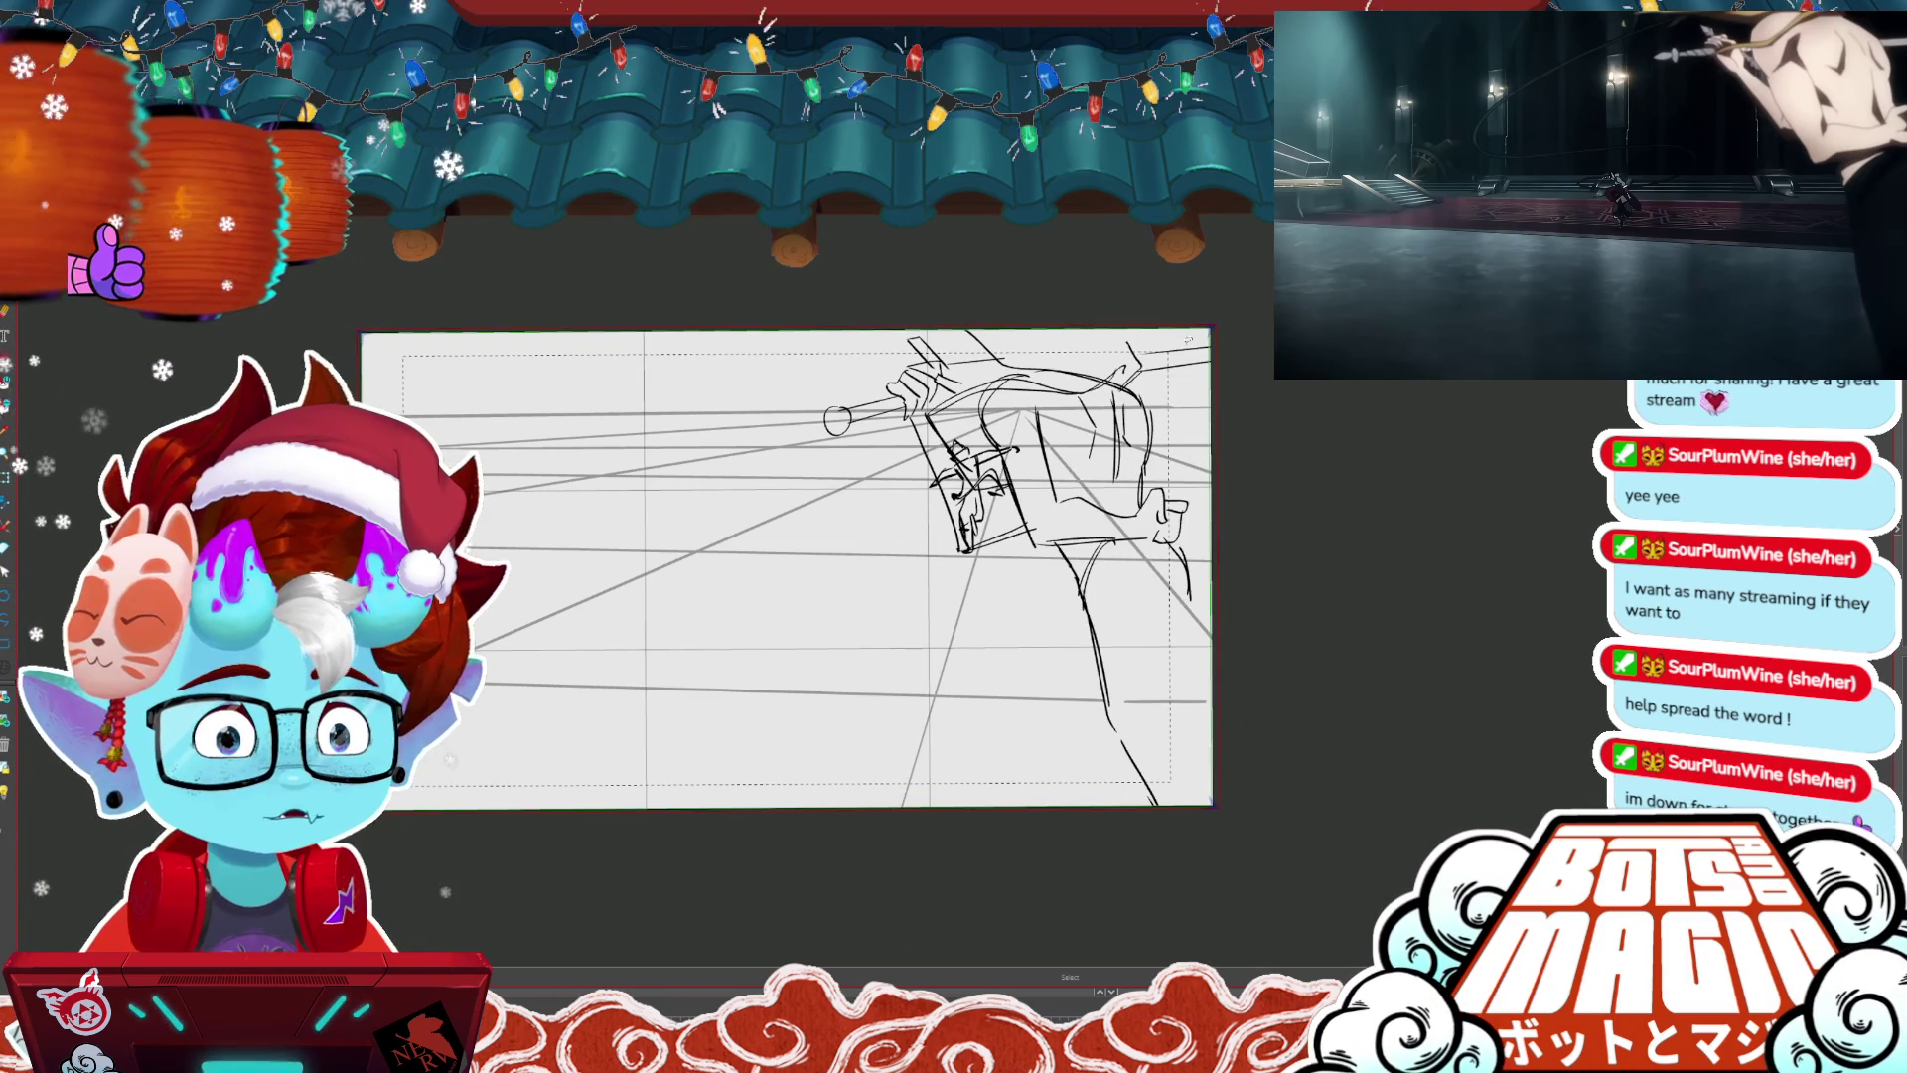
{"action": "key", "text": "ctrl+a"}
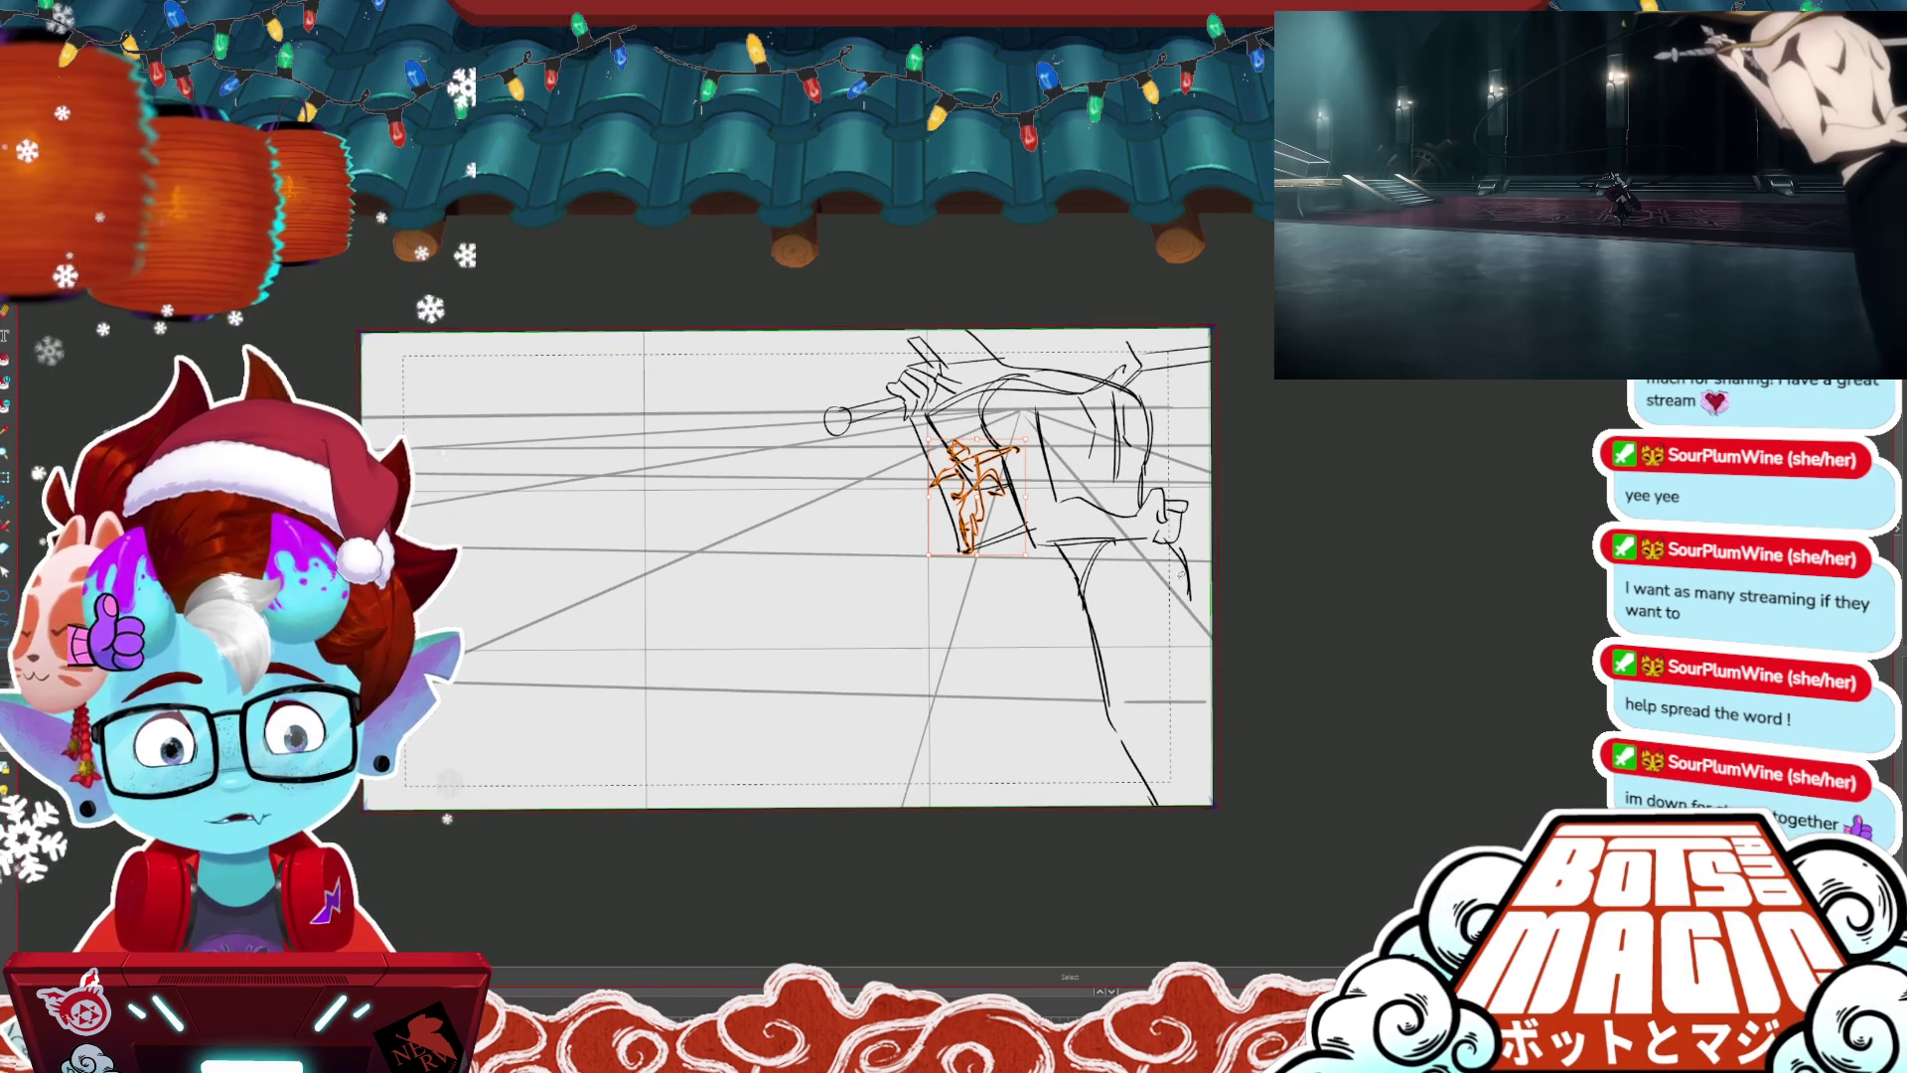
{"action": "key", "text": "ctrl+d"}
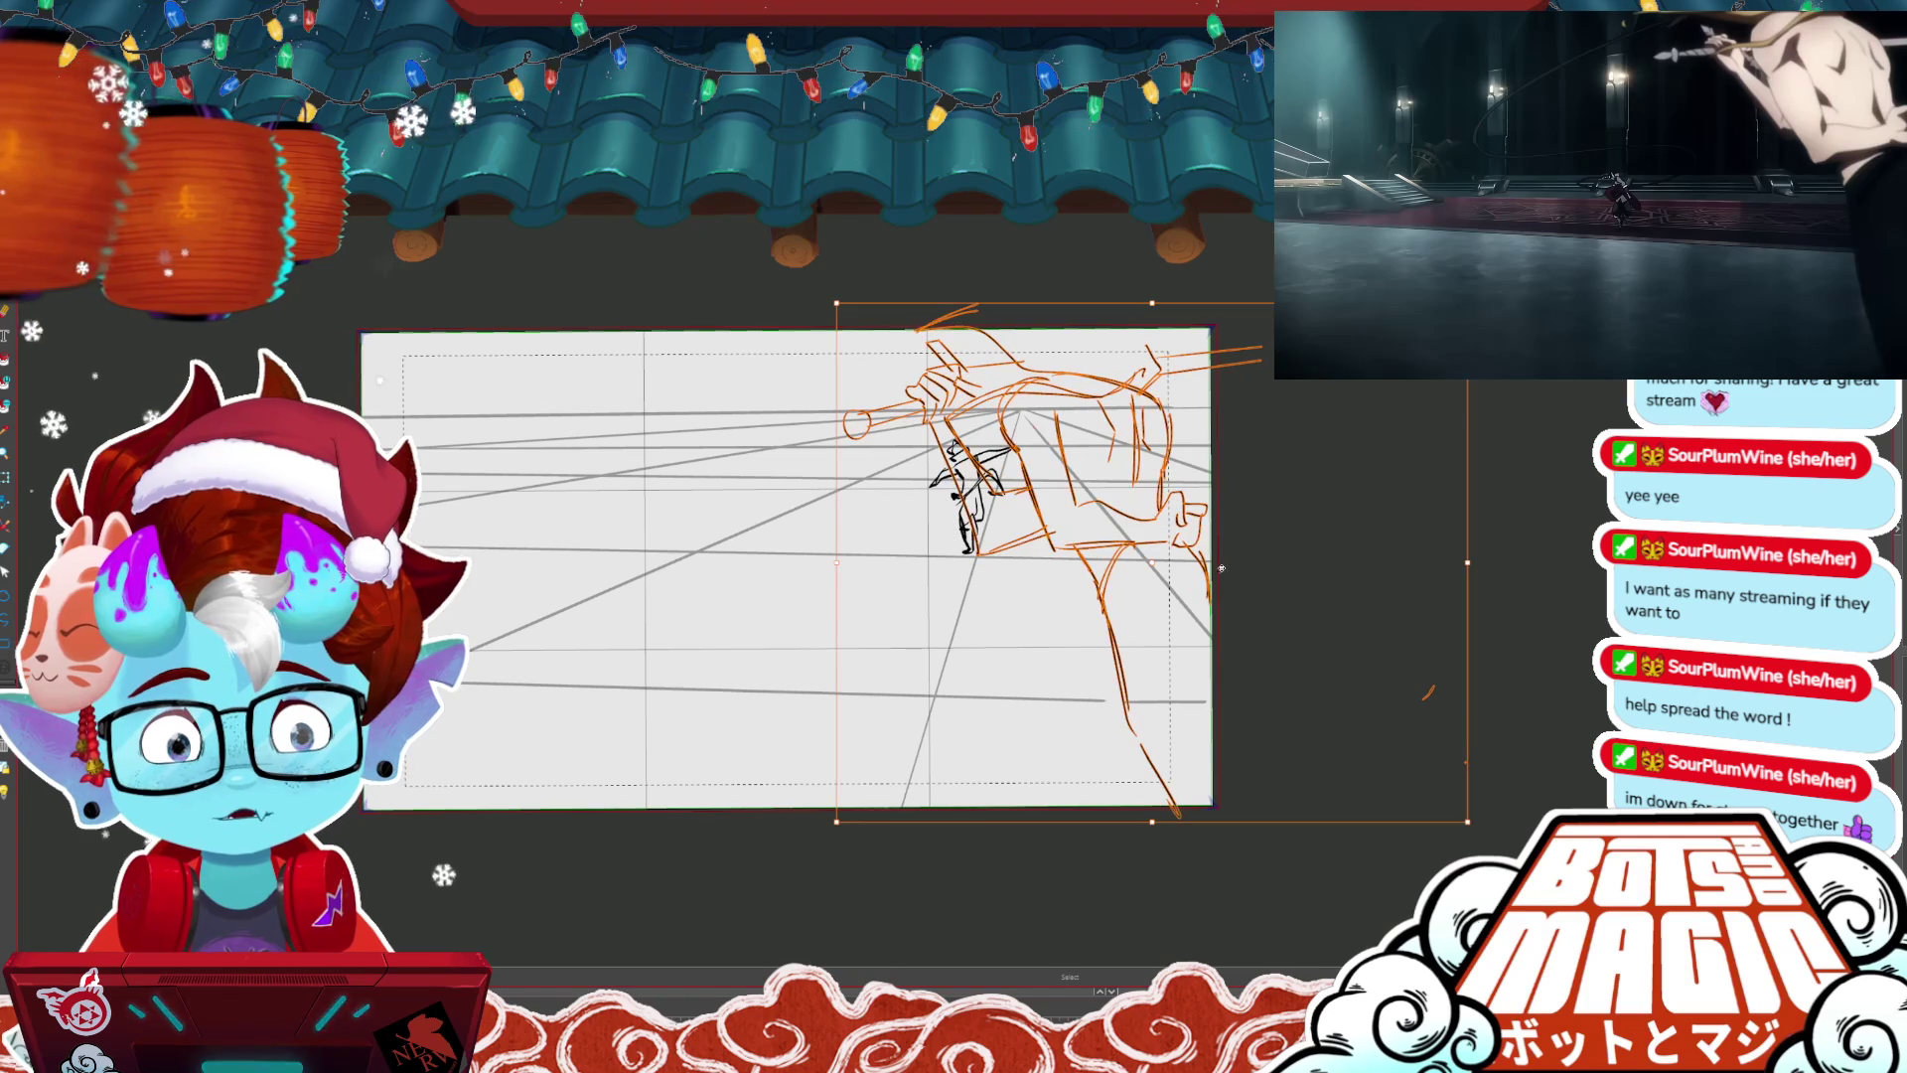
{"action": "key", "text": "b"}
{"action": "left_click_drag", "start_coordinate": [1211, 606], "coordinate": [1179, 628]}
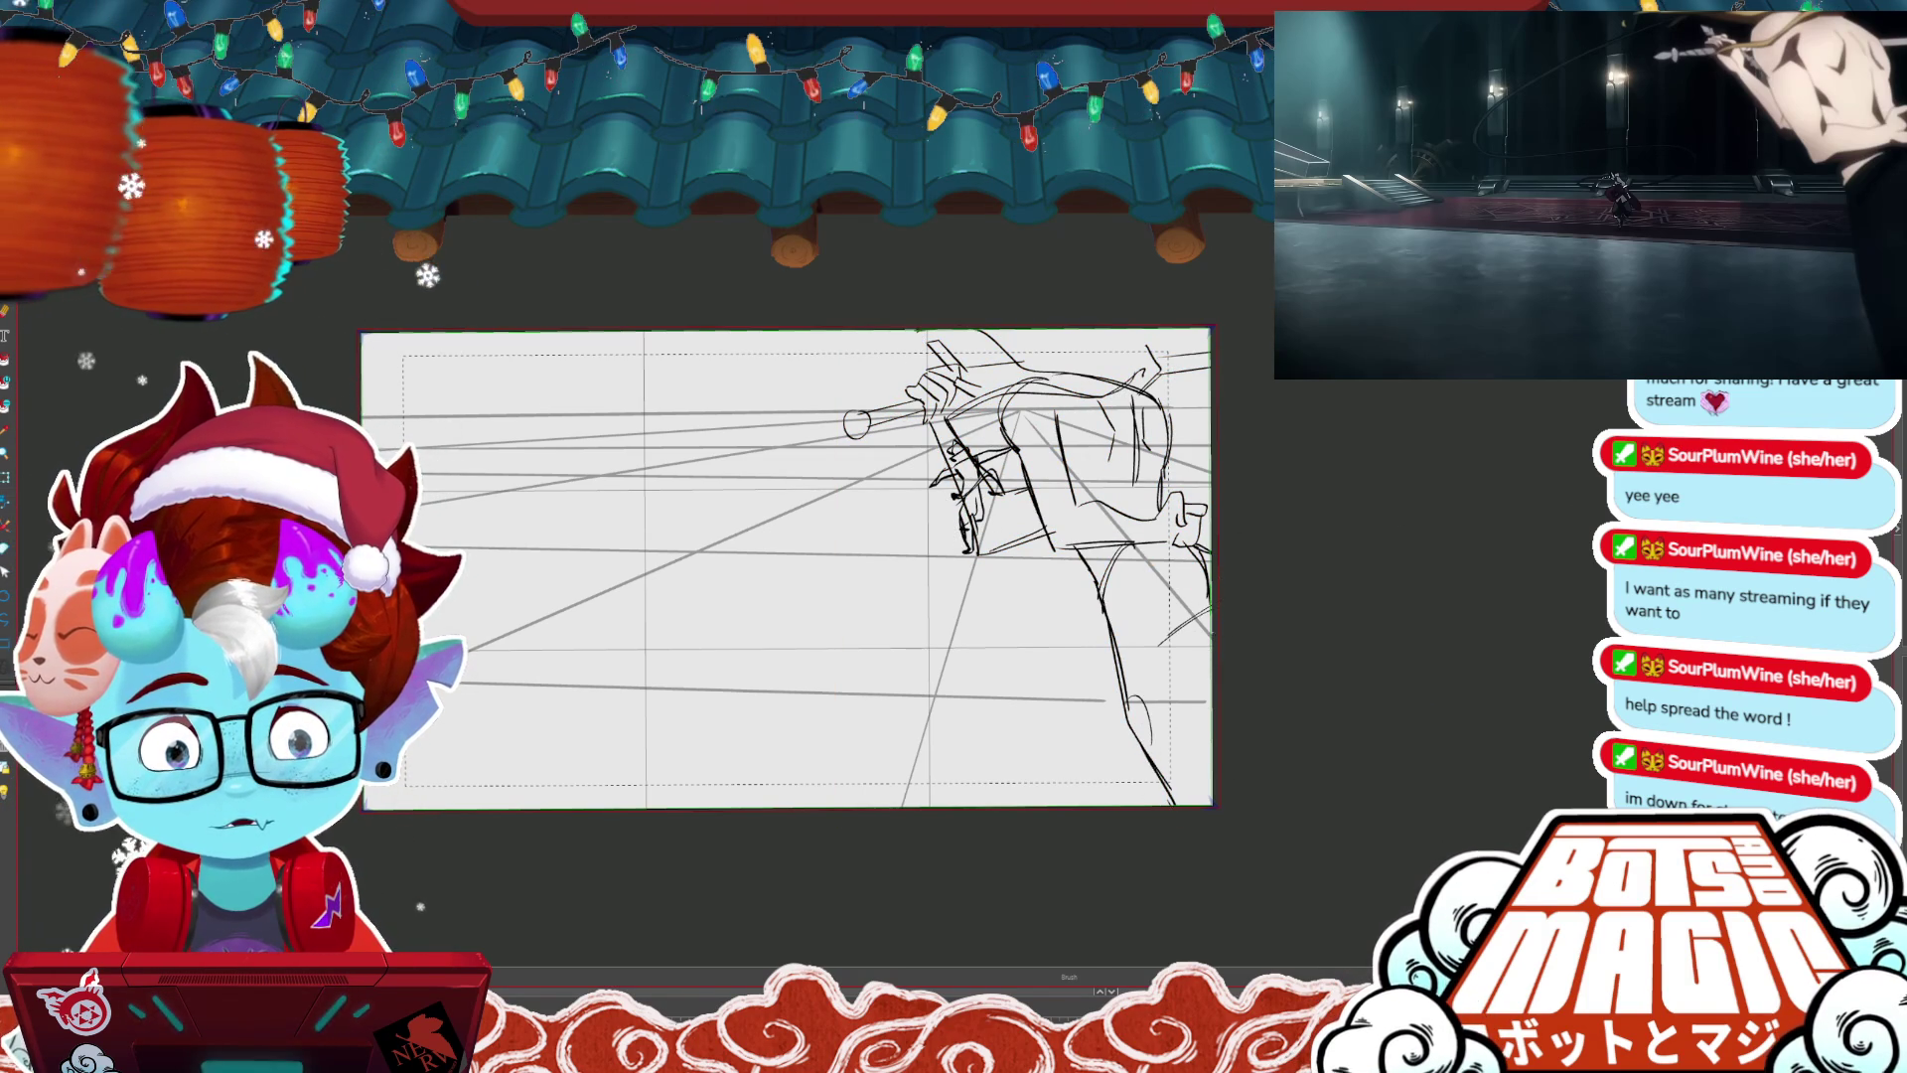
- Flip through the storyboard frames, recentre the view, and land on the small distant figure frame
{"action": "key", "text": "Right"}
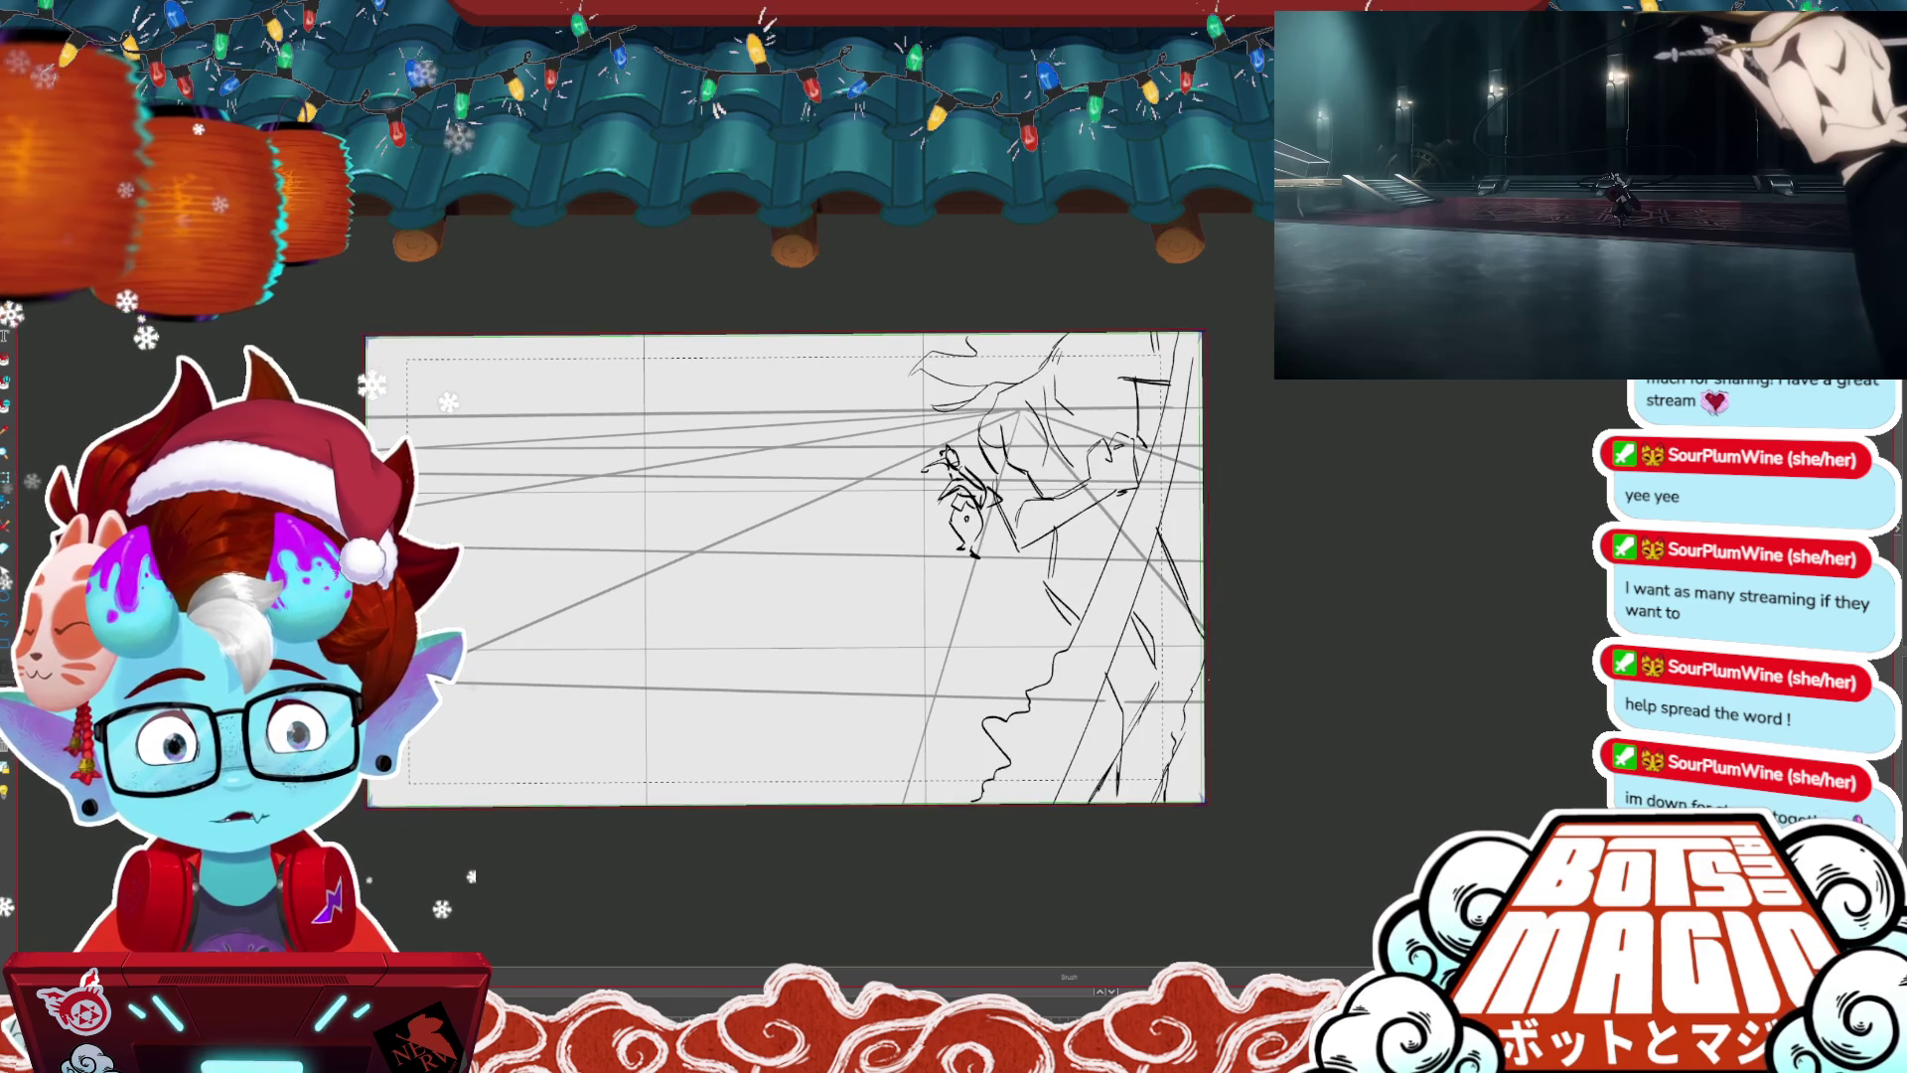
{"action": "key", "text": "alt+s"}
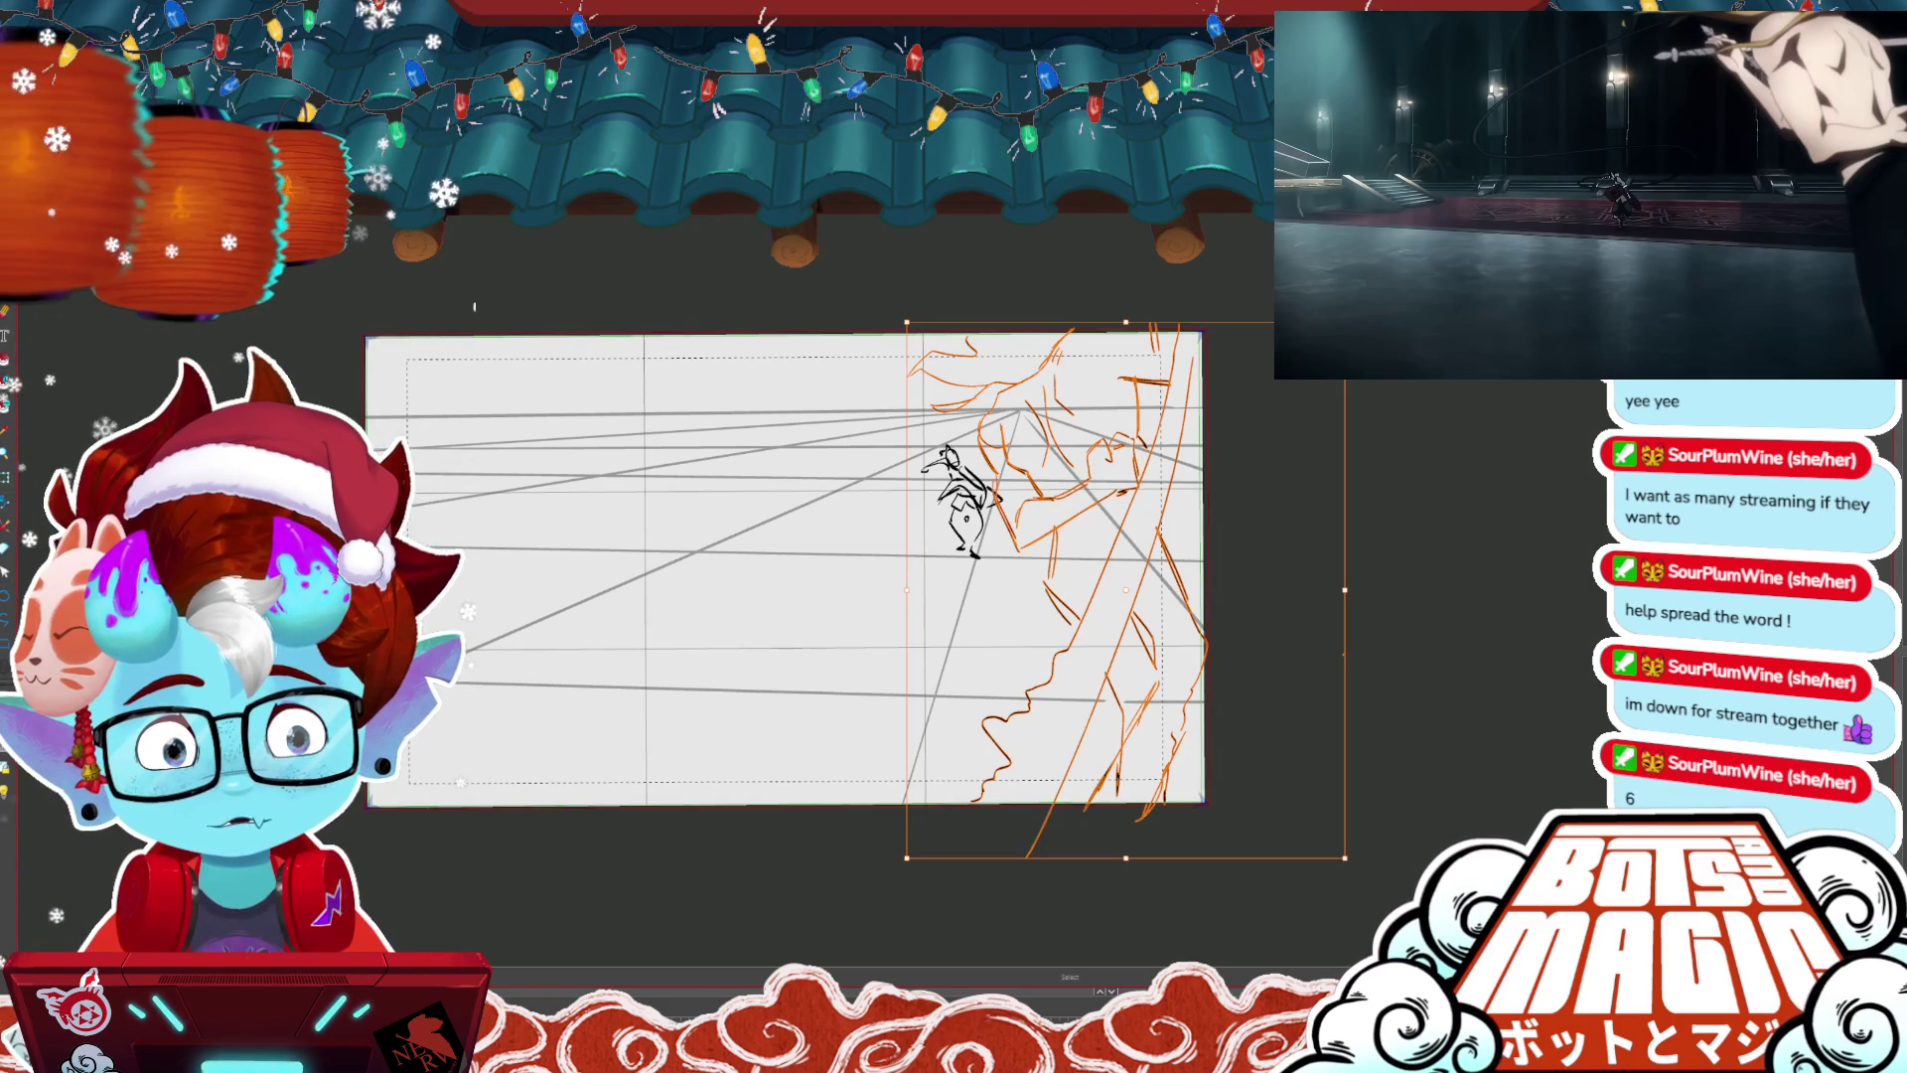
{"action": "key", "text": "Right"}
{"action": "key", "text": "Right"}
{"action": "key", "text": "Right"}
{"action": "key", "text": "Left"}
{"action": "key", "text": "Right"}
{"action": "key", "text": "Right"}
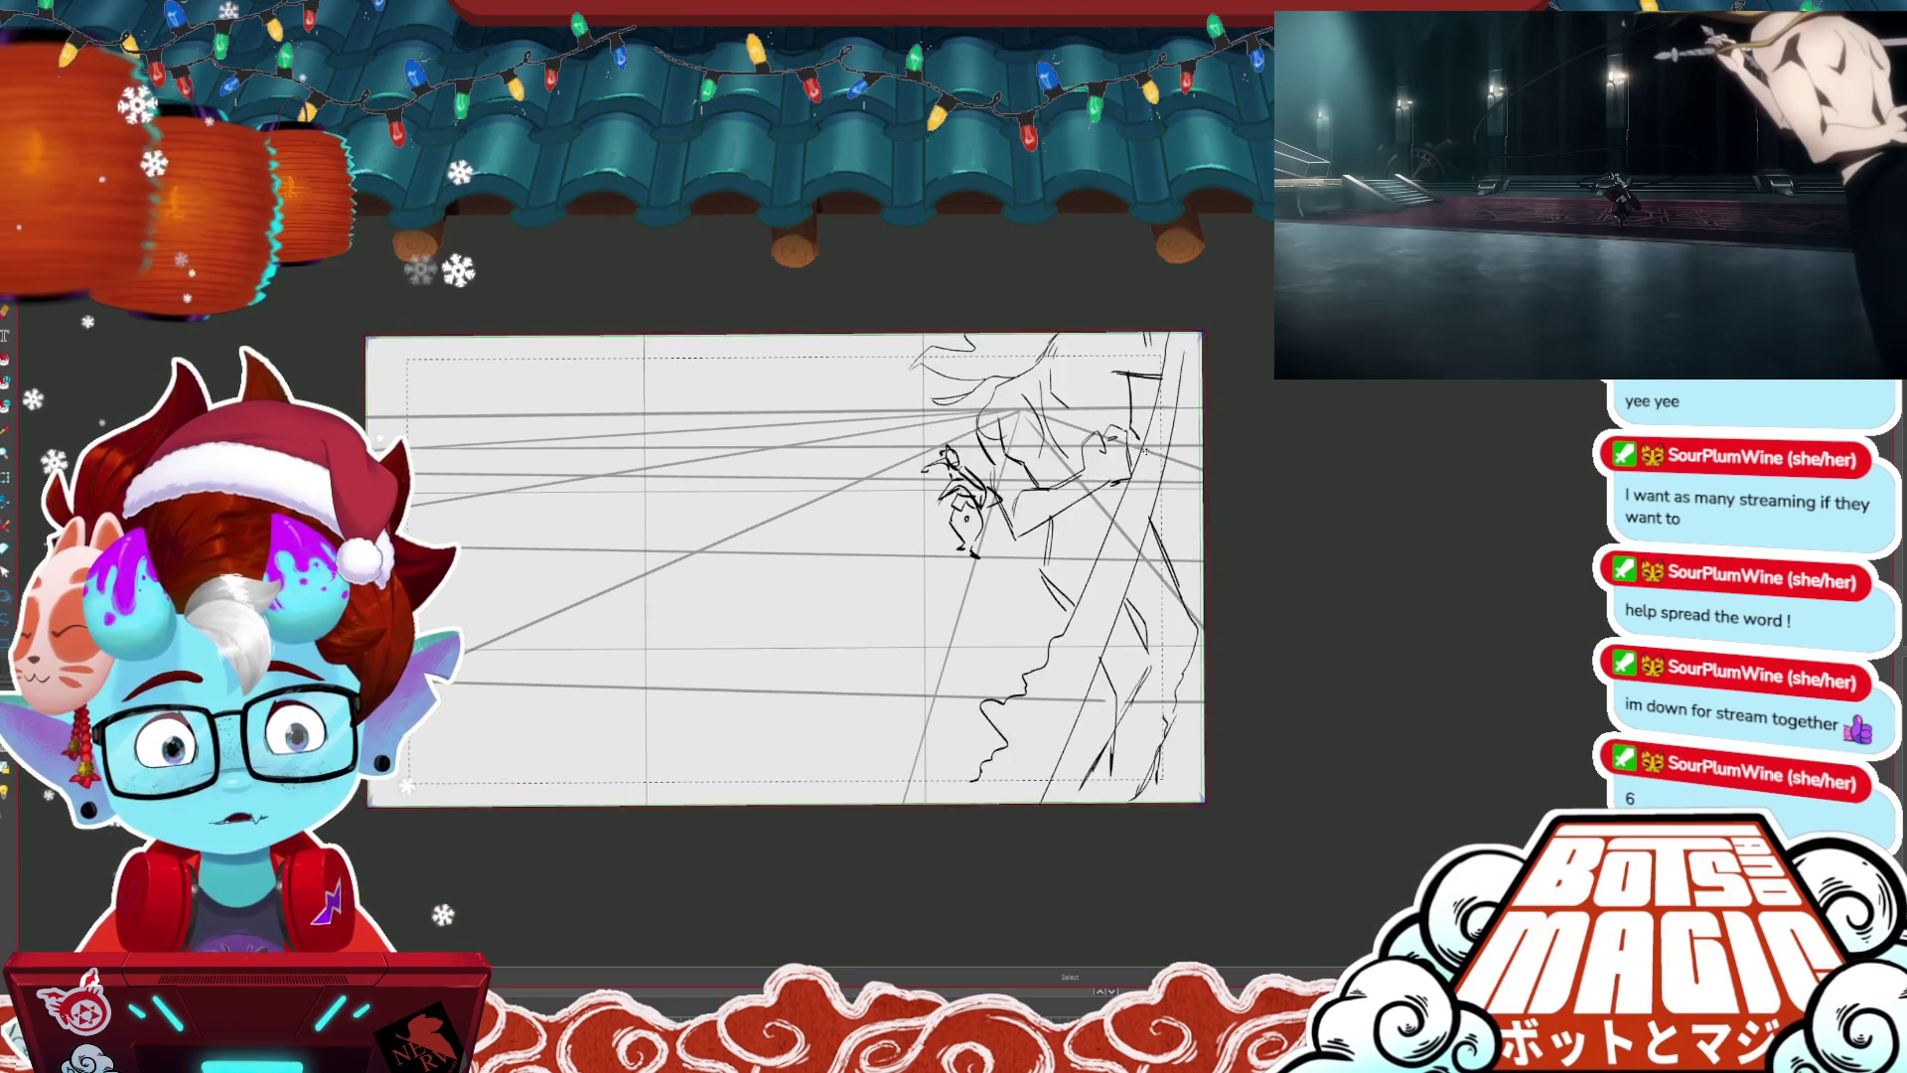
{"action": "key", "text": "Right"}
{"action": "key", "text": "Right"}
{"action": "key", "text": "Right"}
{"action": "key", "text": "Right"}
{"action": "key", "text": "Right"}
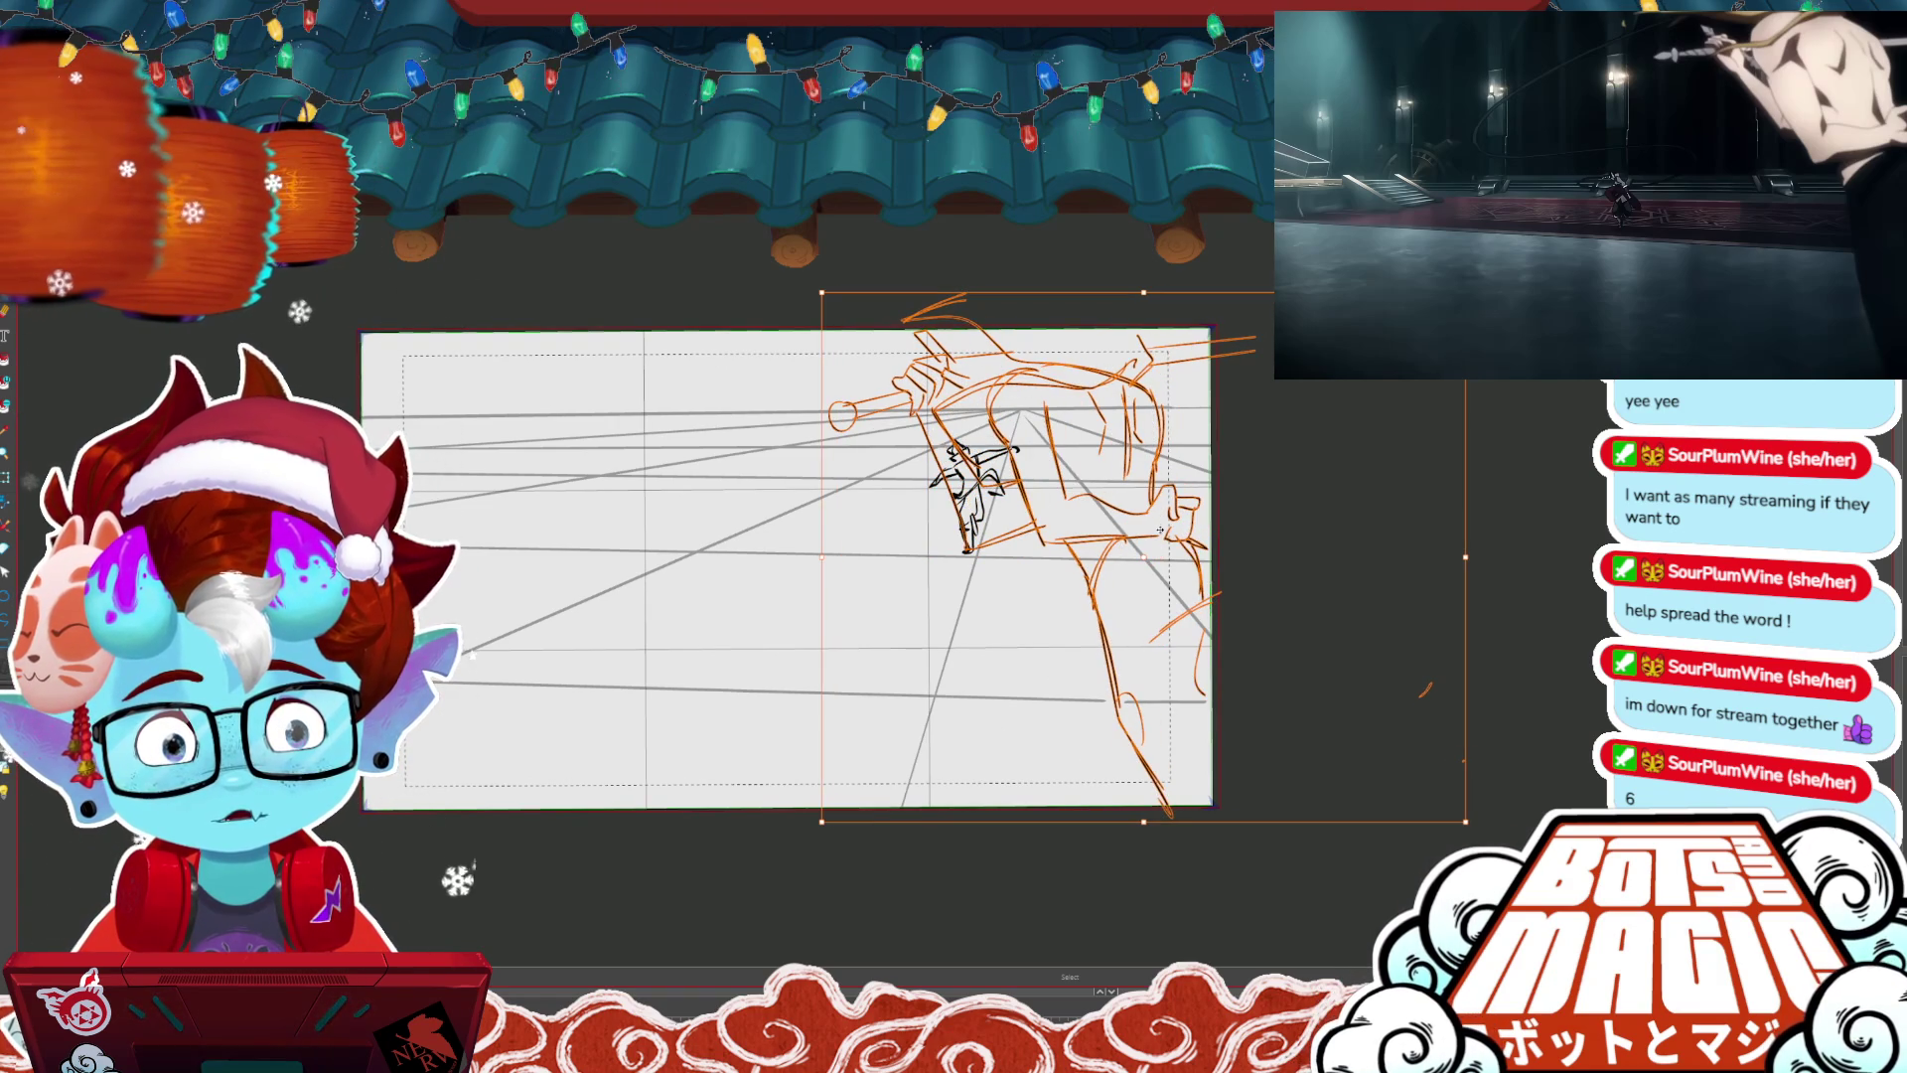
{"action": "key", "text": "Right"}
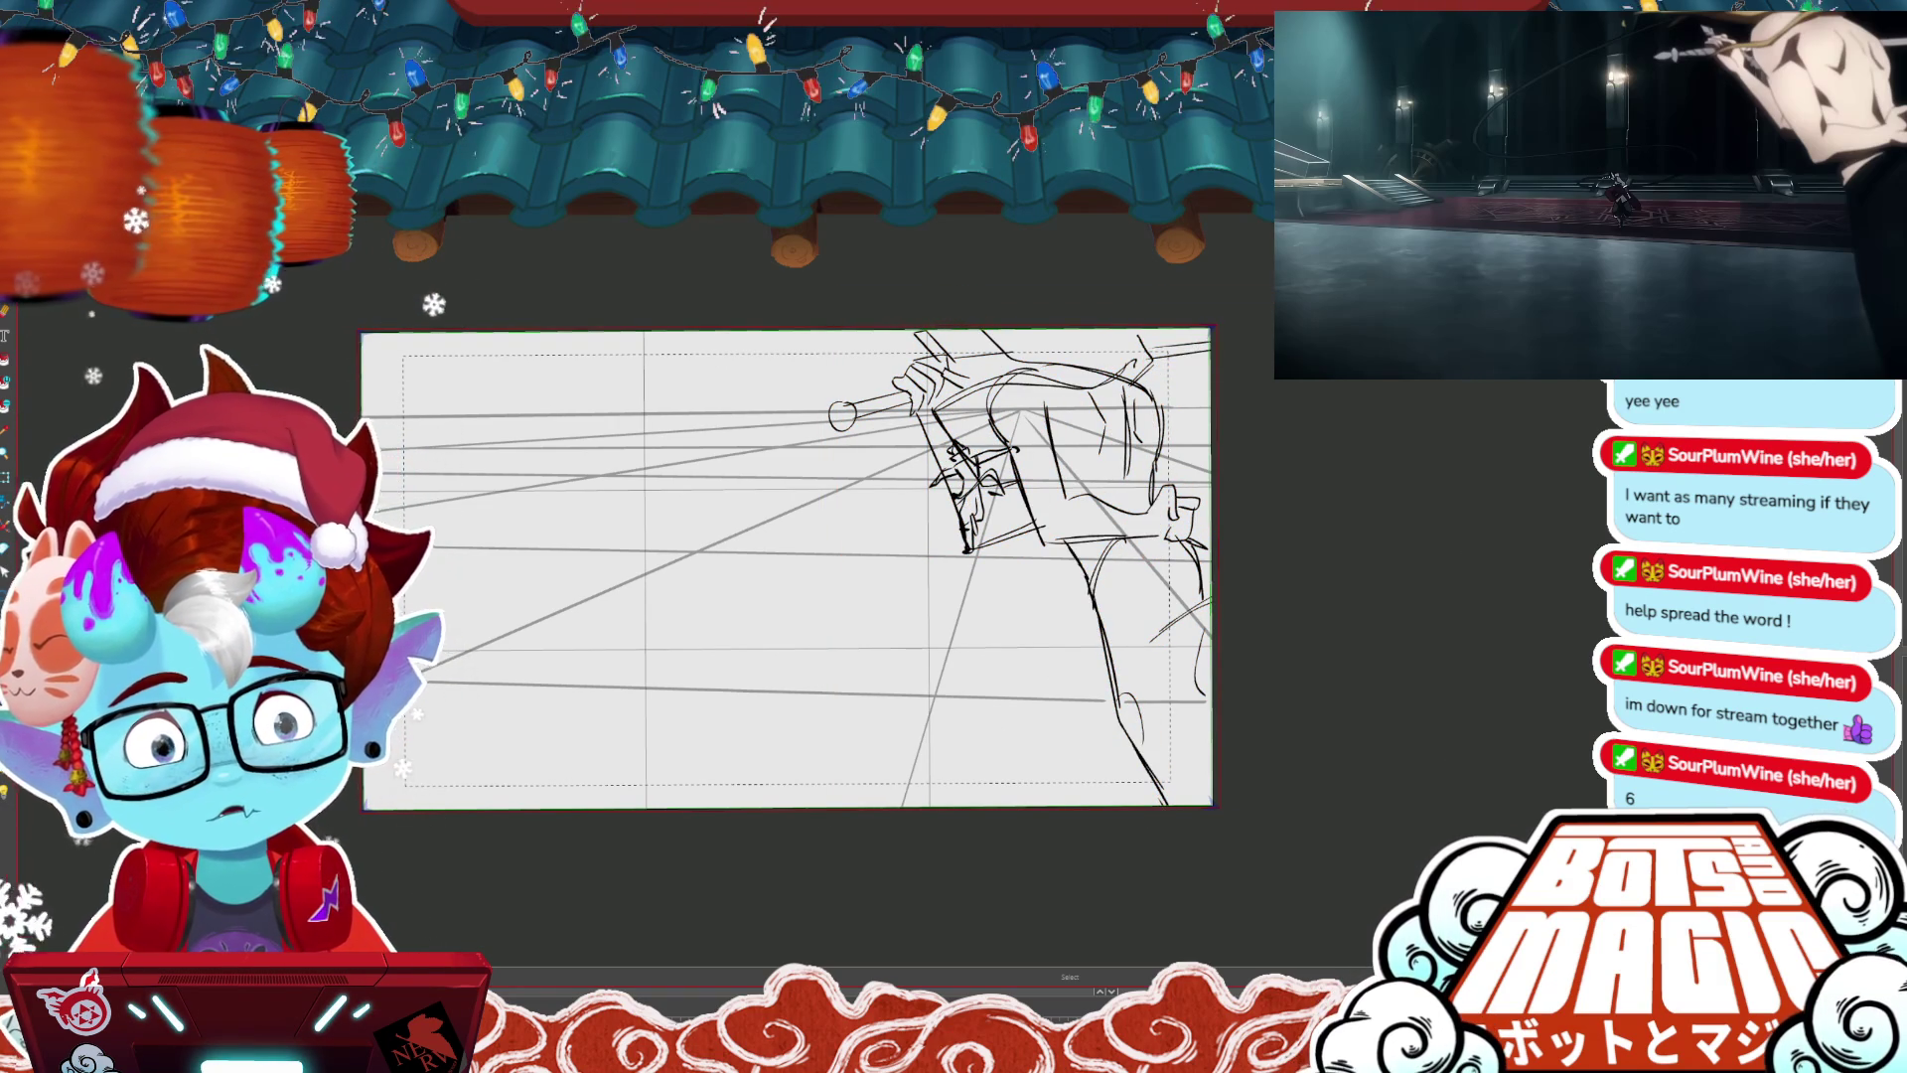
{"action": "left_click_drag", "start_coordinate": [785, 566], "coordinate": [676, 559]}
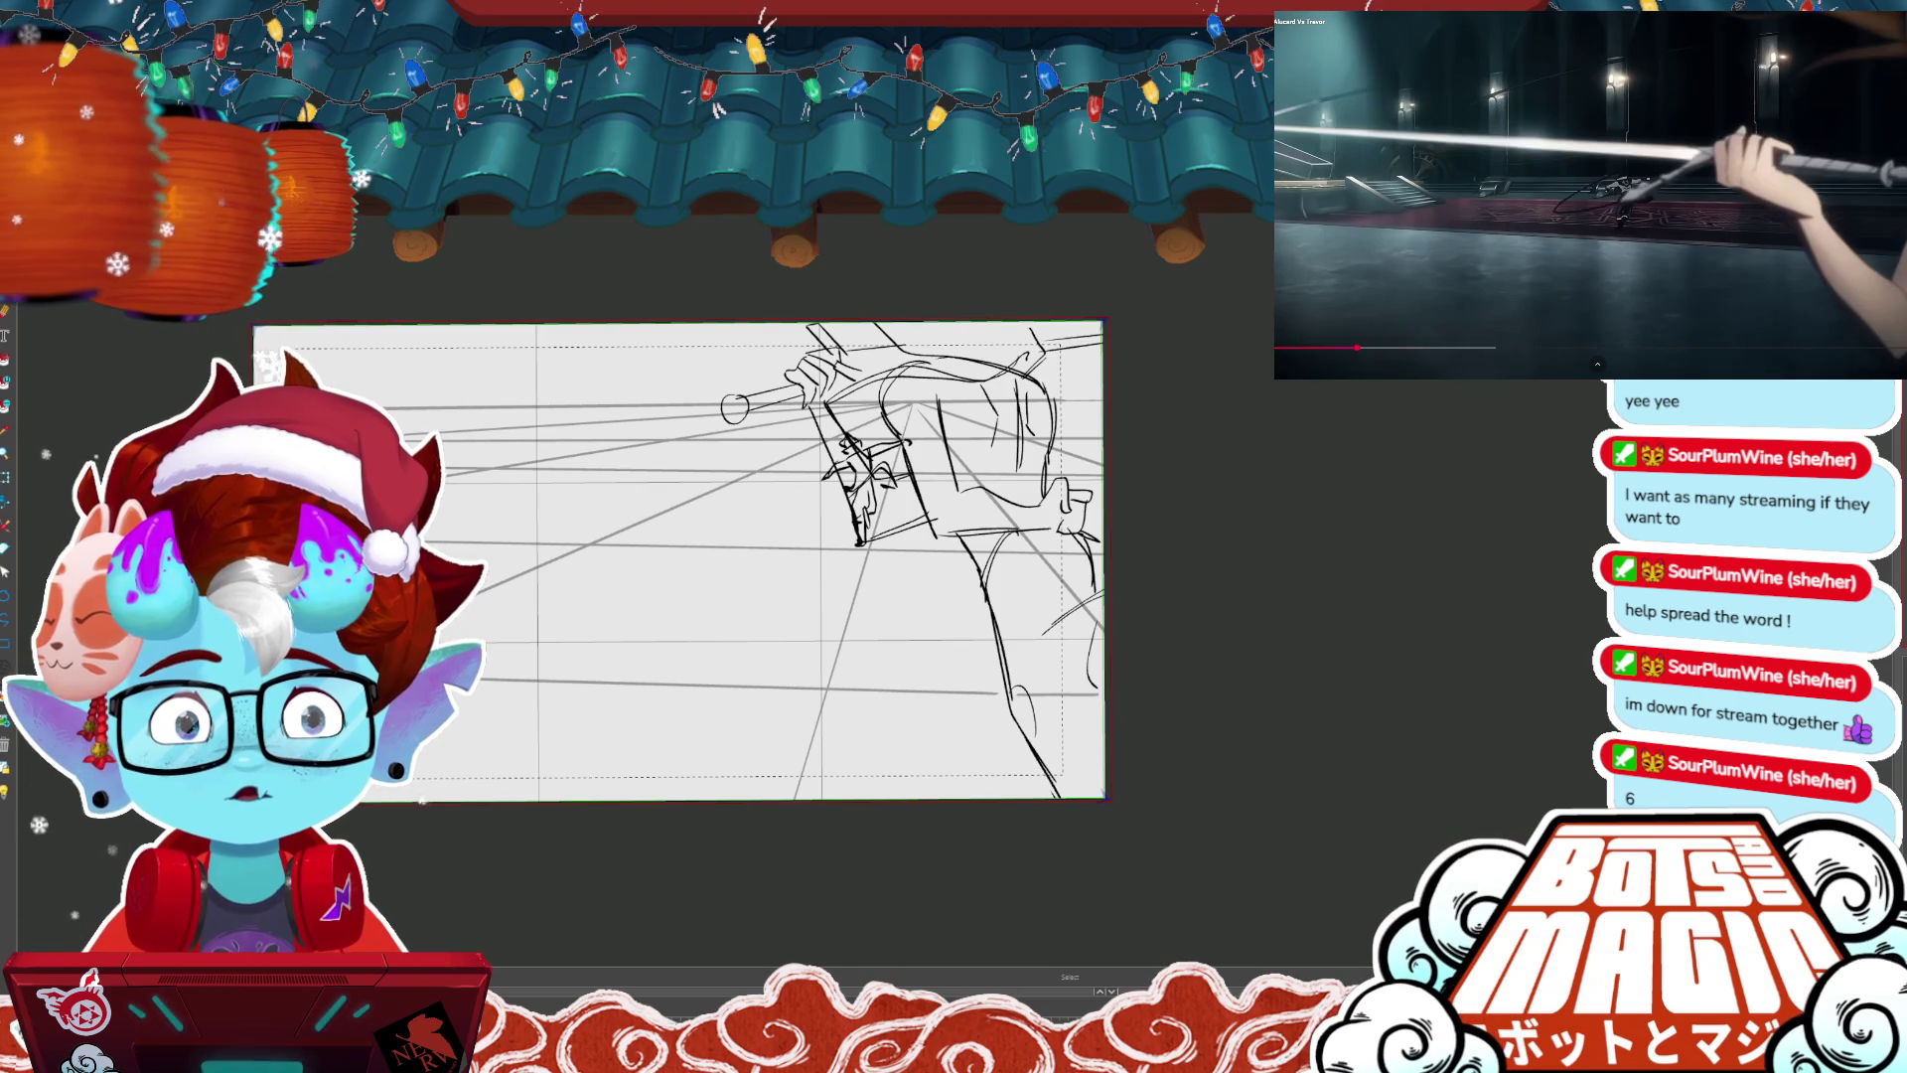
{"action": "key", "text": "Right"}
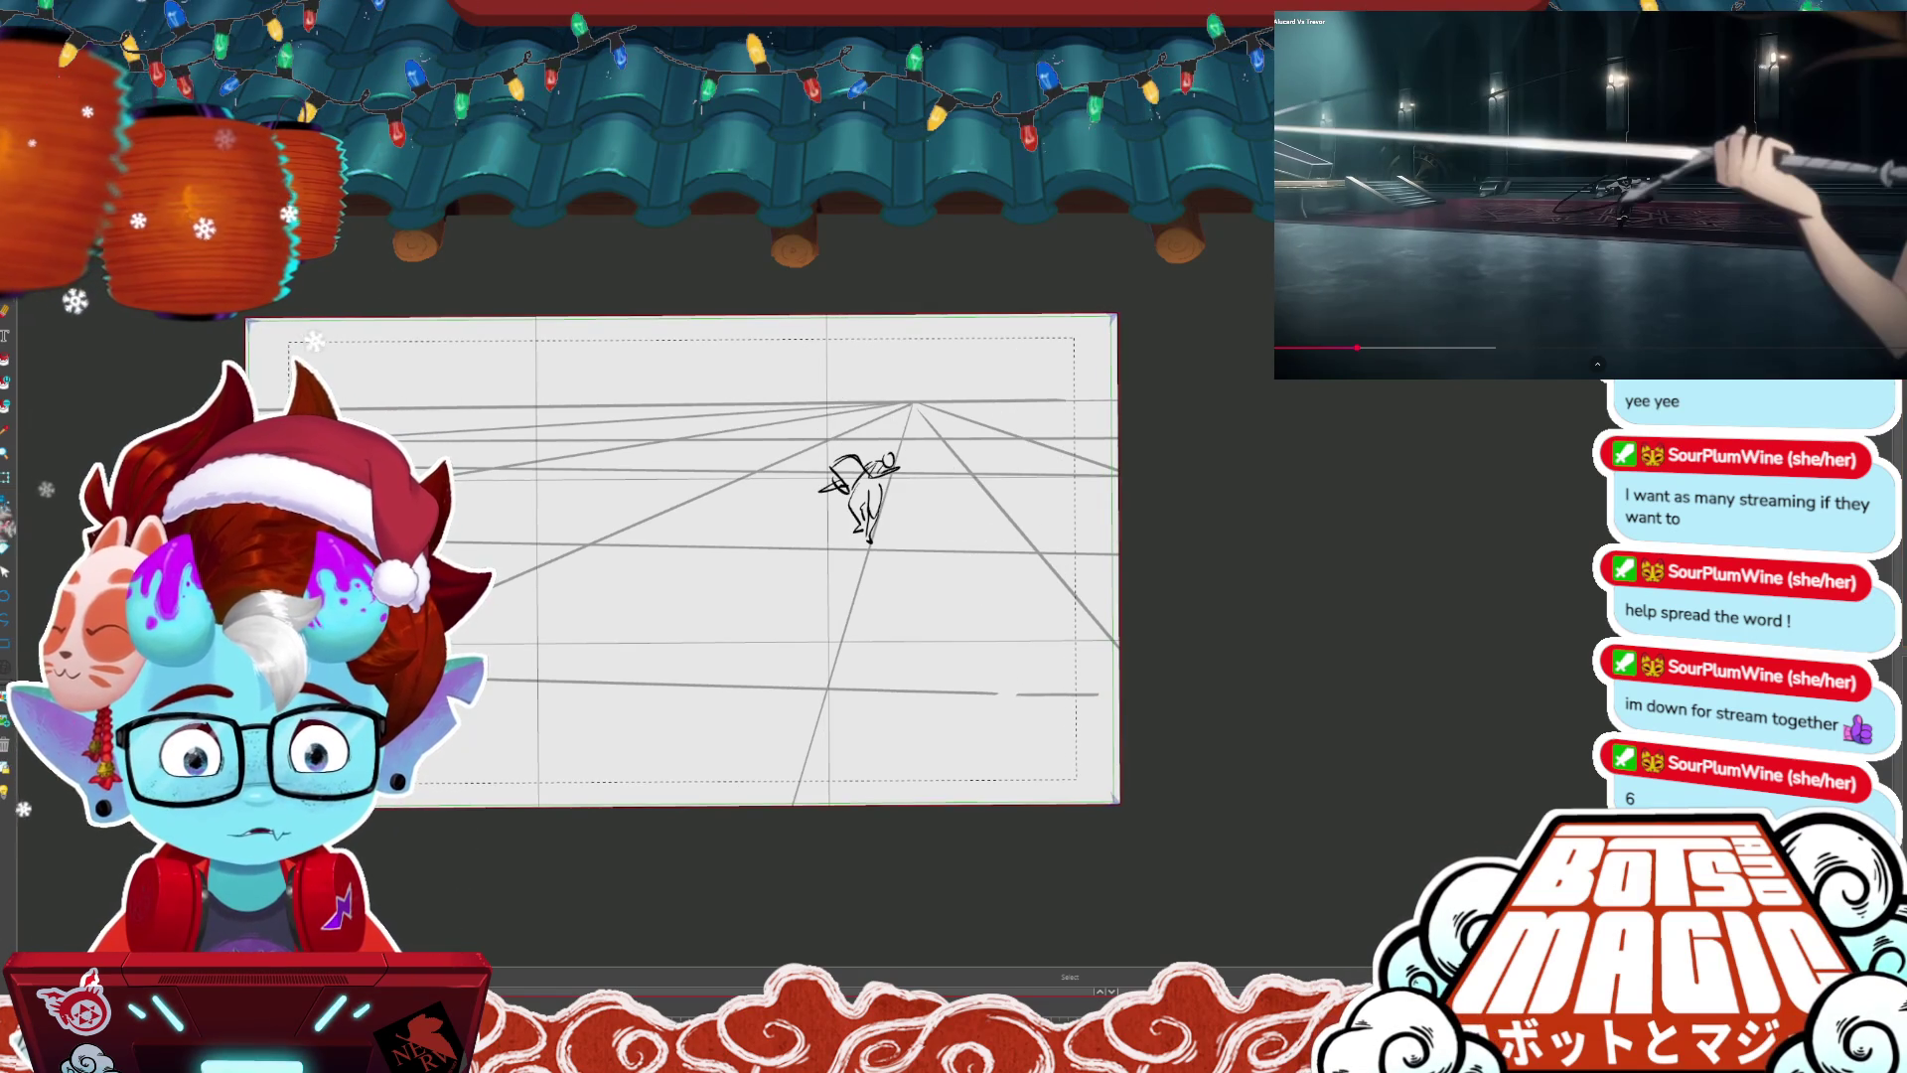
- Sketch a long straight line, a curved right side and a circle-ended line under the small figure
{"action": "mouse_move", "coordinate": [682, 560]}
{"action": "left_mouse_down"}
{"action": "mouse_move", "coordinate": [999, 532]}
{"action": "mouse_move", "coordinate": [1088, 578]}
{"action": "mouse_move", "coordinate": [1089, 494]}
{"action": "left_mouse_up"}
{"action": "left_click_drag", "start_coordinate": [1184, 509], "coordinate": [1186, 526]}
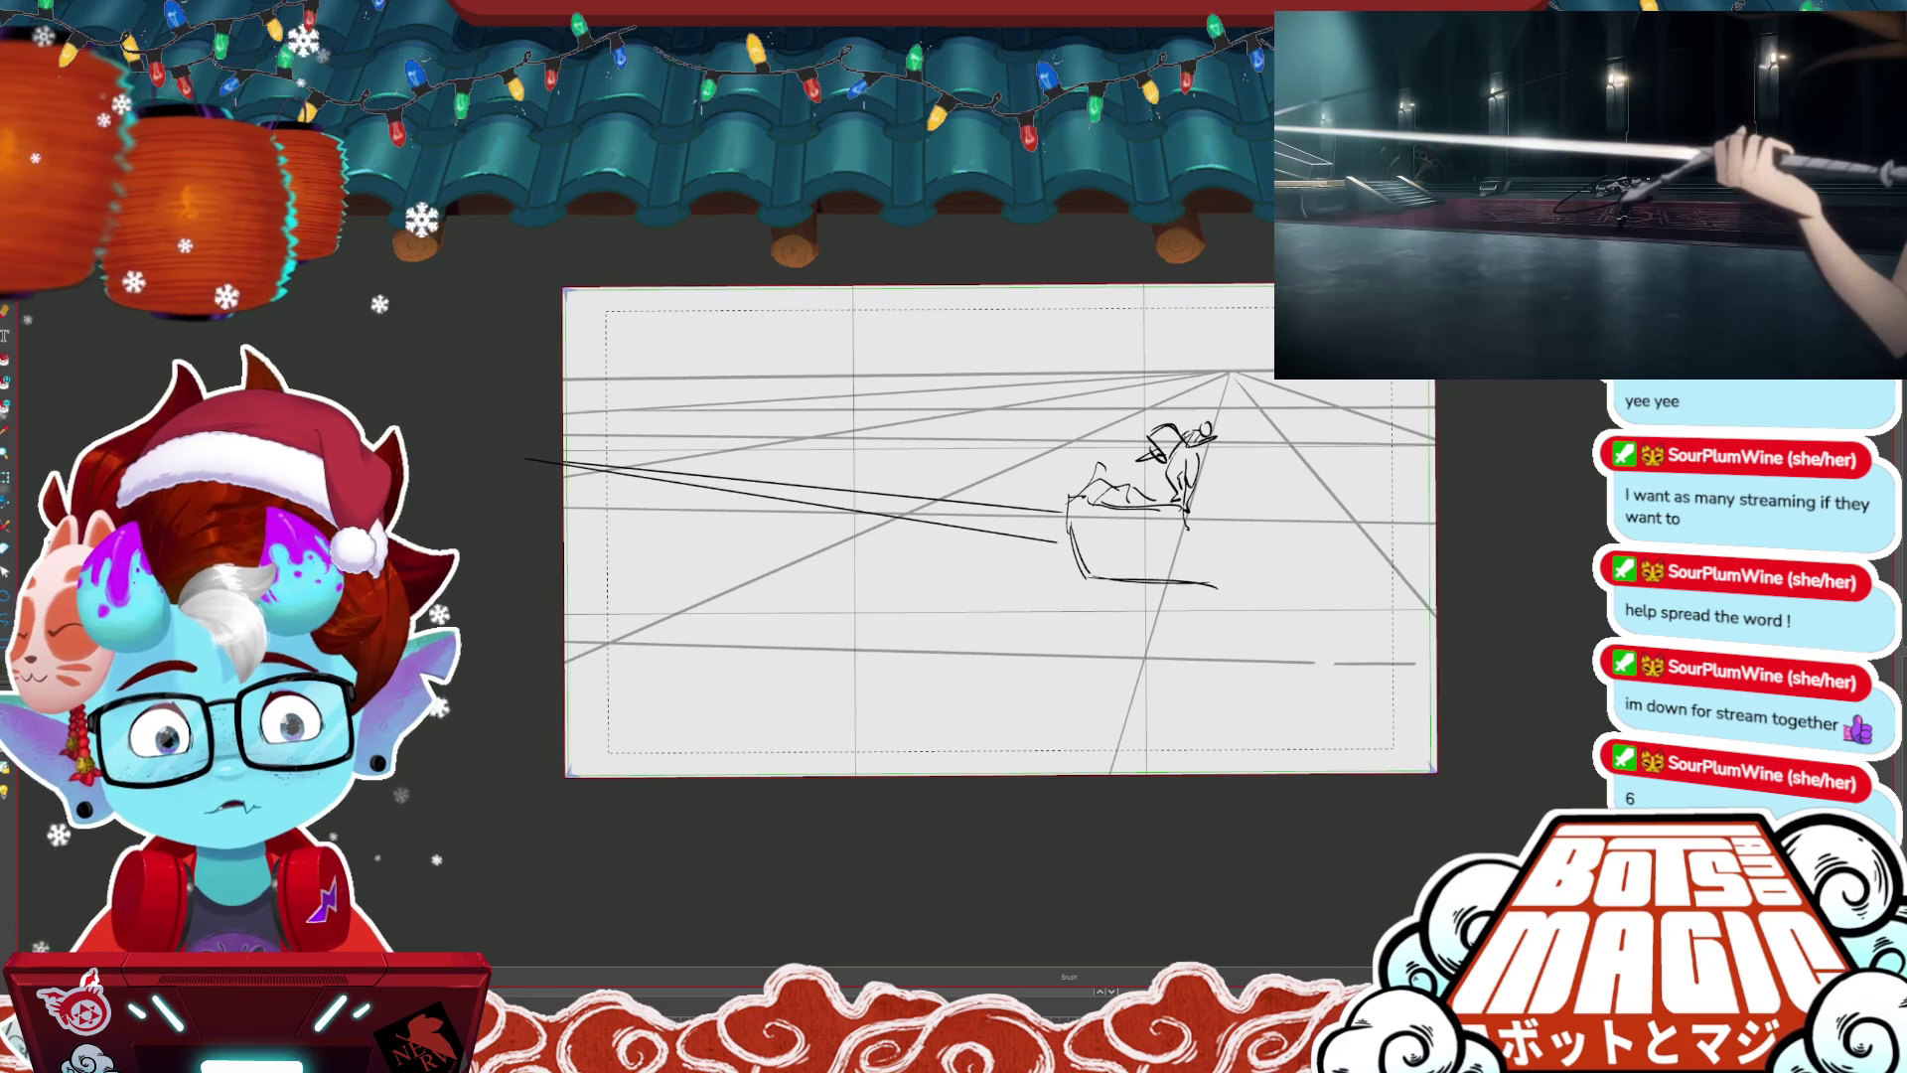
{"action": "left_click_drag", "start_coordinate": [1043, 536], "coordinate": [1056, 537]}
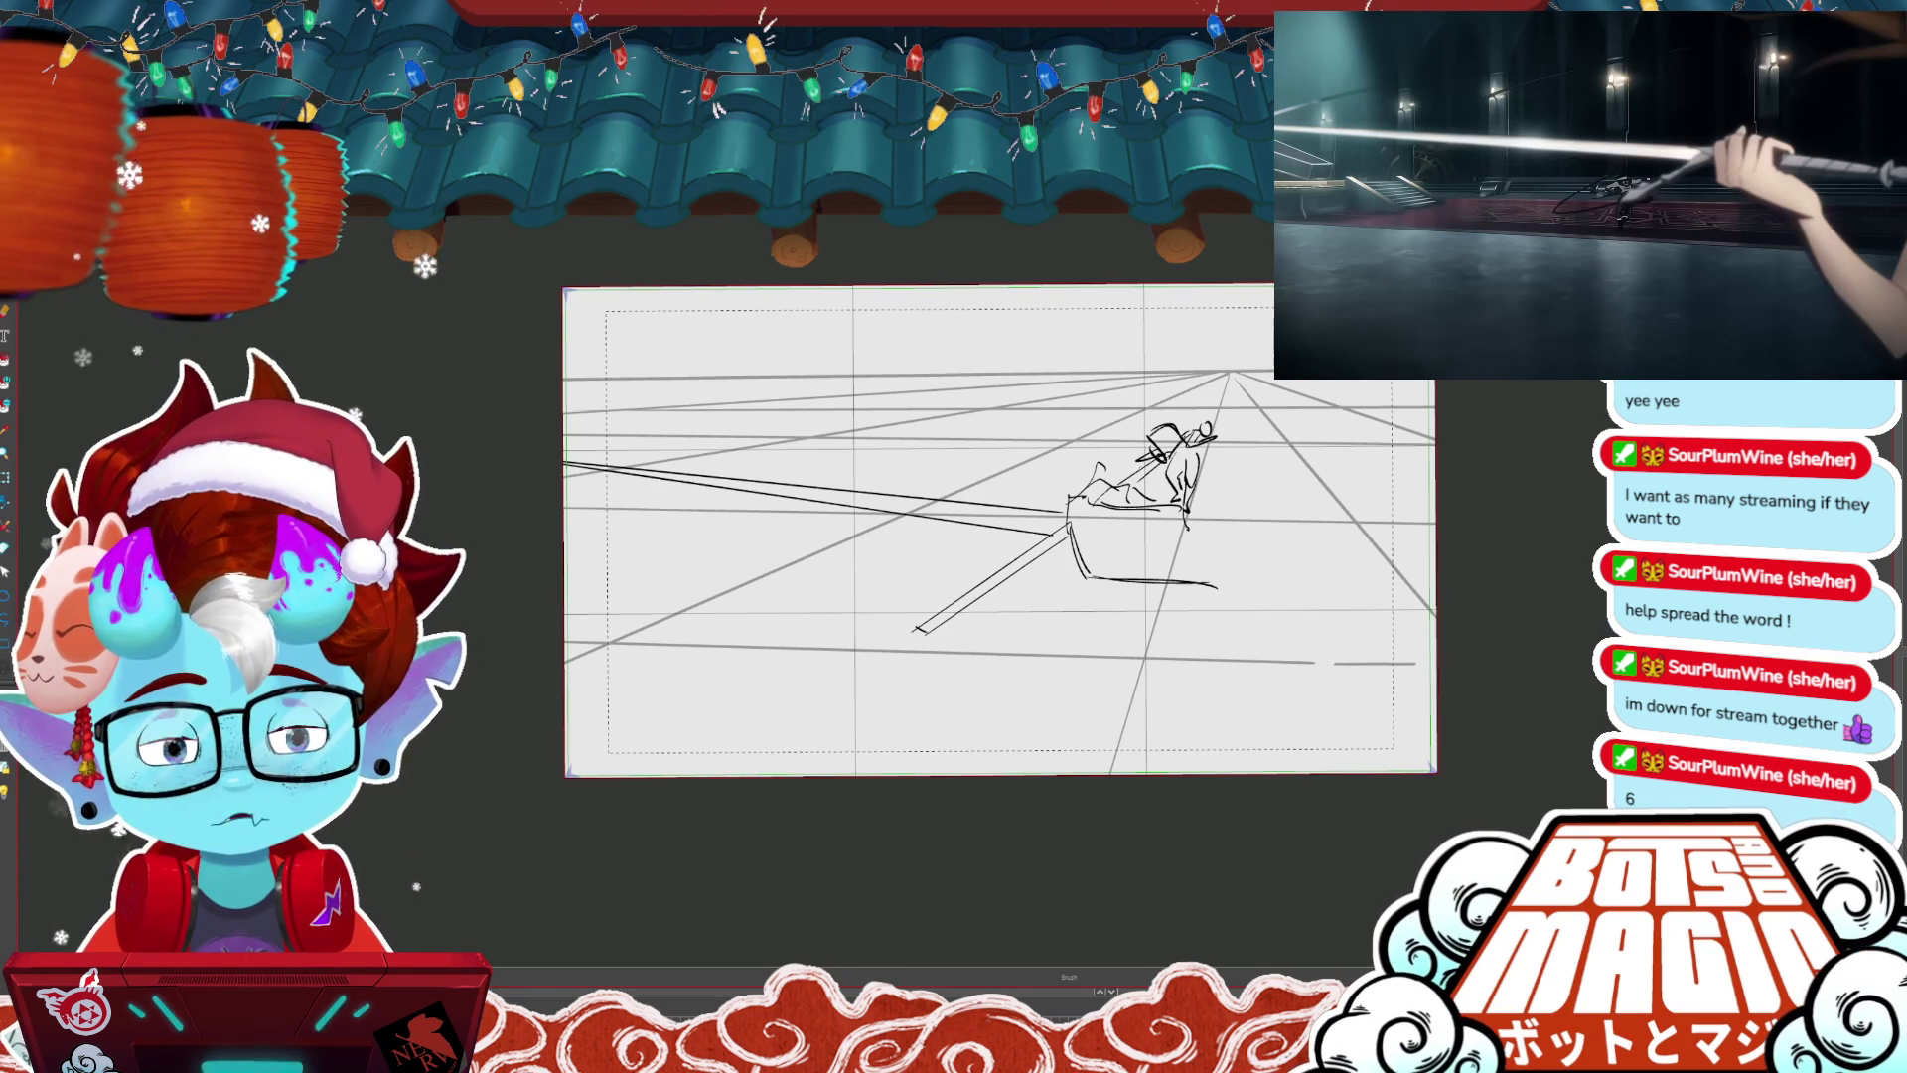
{"action": "left_click_drag", "start_coordinate": [1182, 532], "coordinate": [1219, 586]}
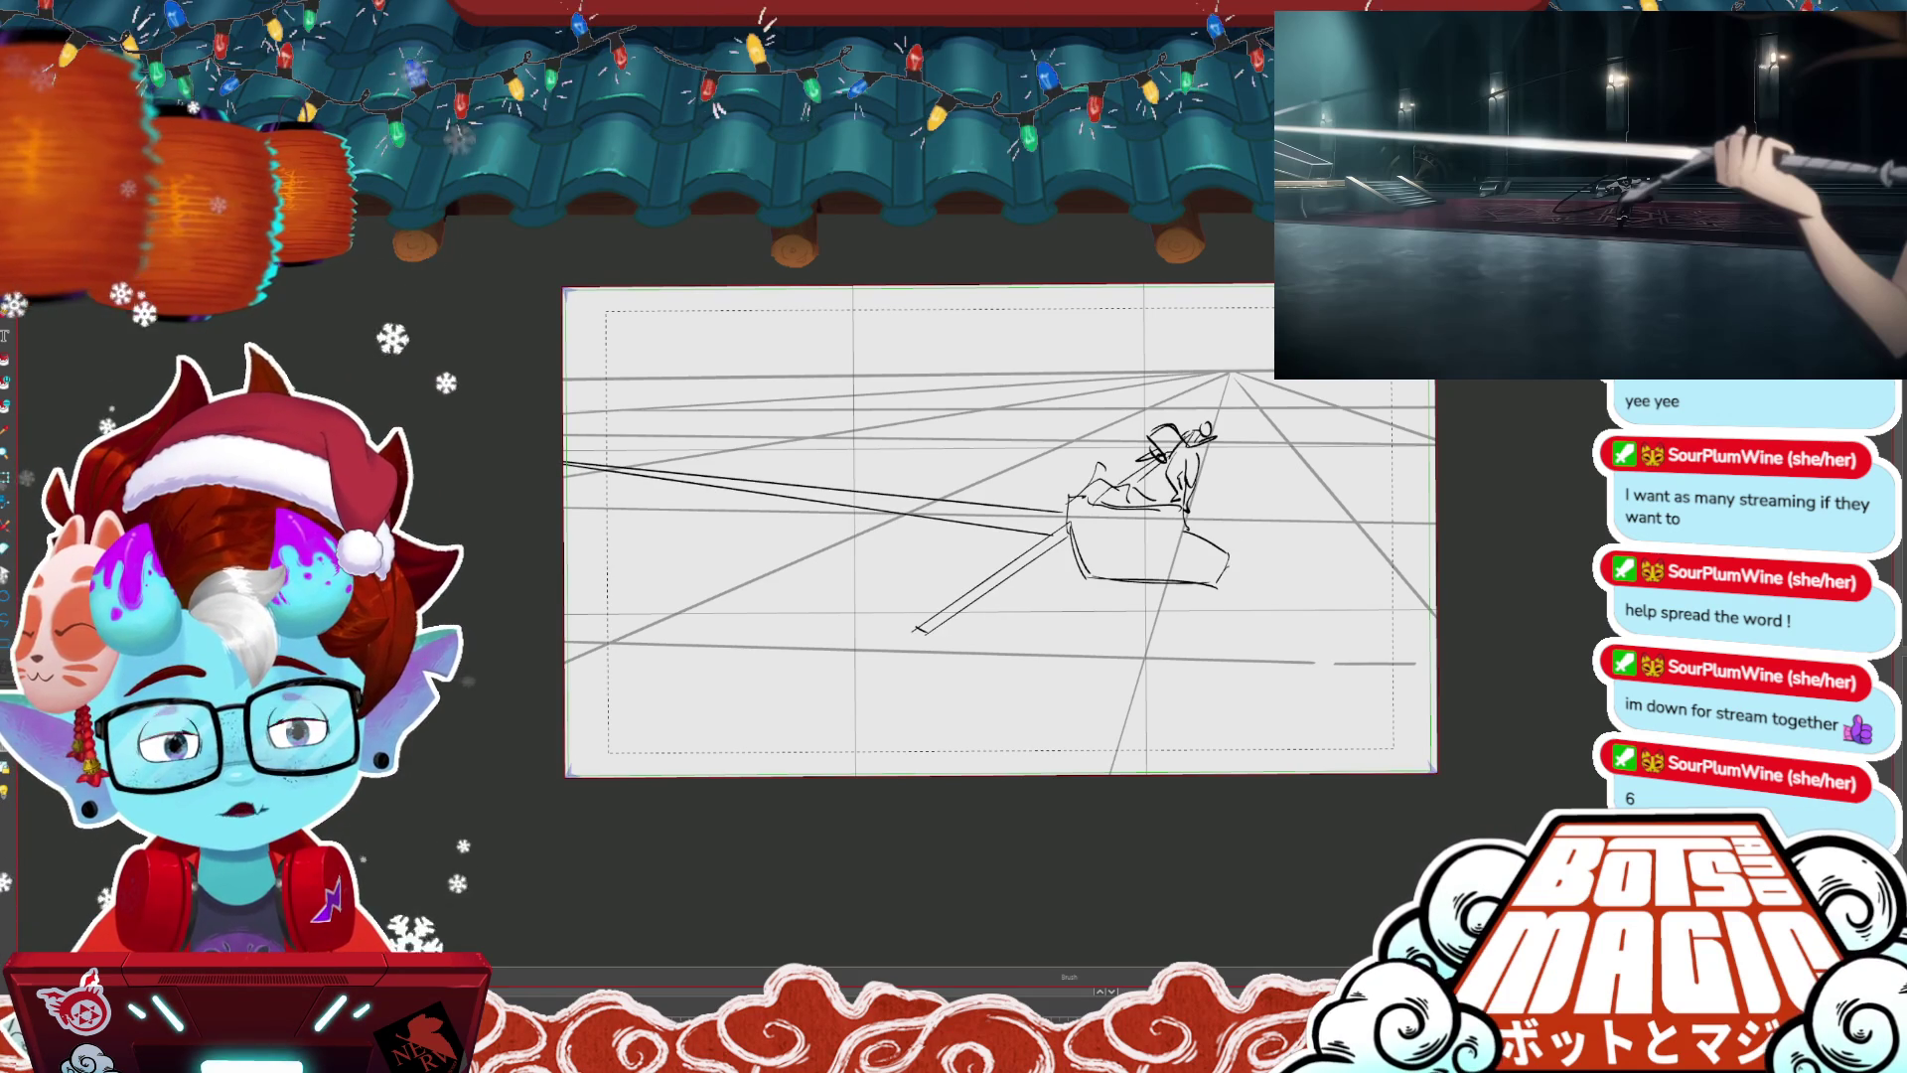
{"action": "mouse_move", "coordinate": [1319, 547]}
{"action": "left_mouse_down"}
{"action": "mouse_move", "coordinate": [1327, 532]}
{"action": "mouse_move", "coordinate": [1328, 553]}
{"action": "left_mouse_up"}
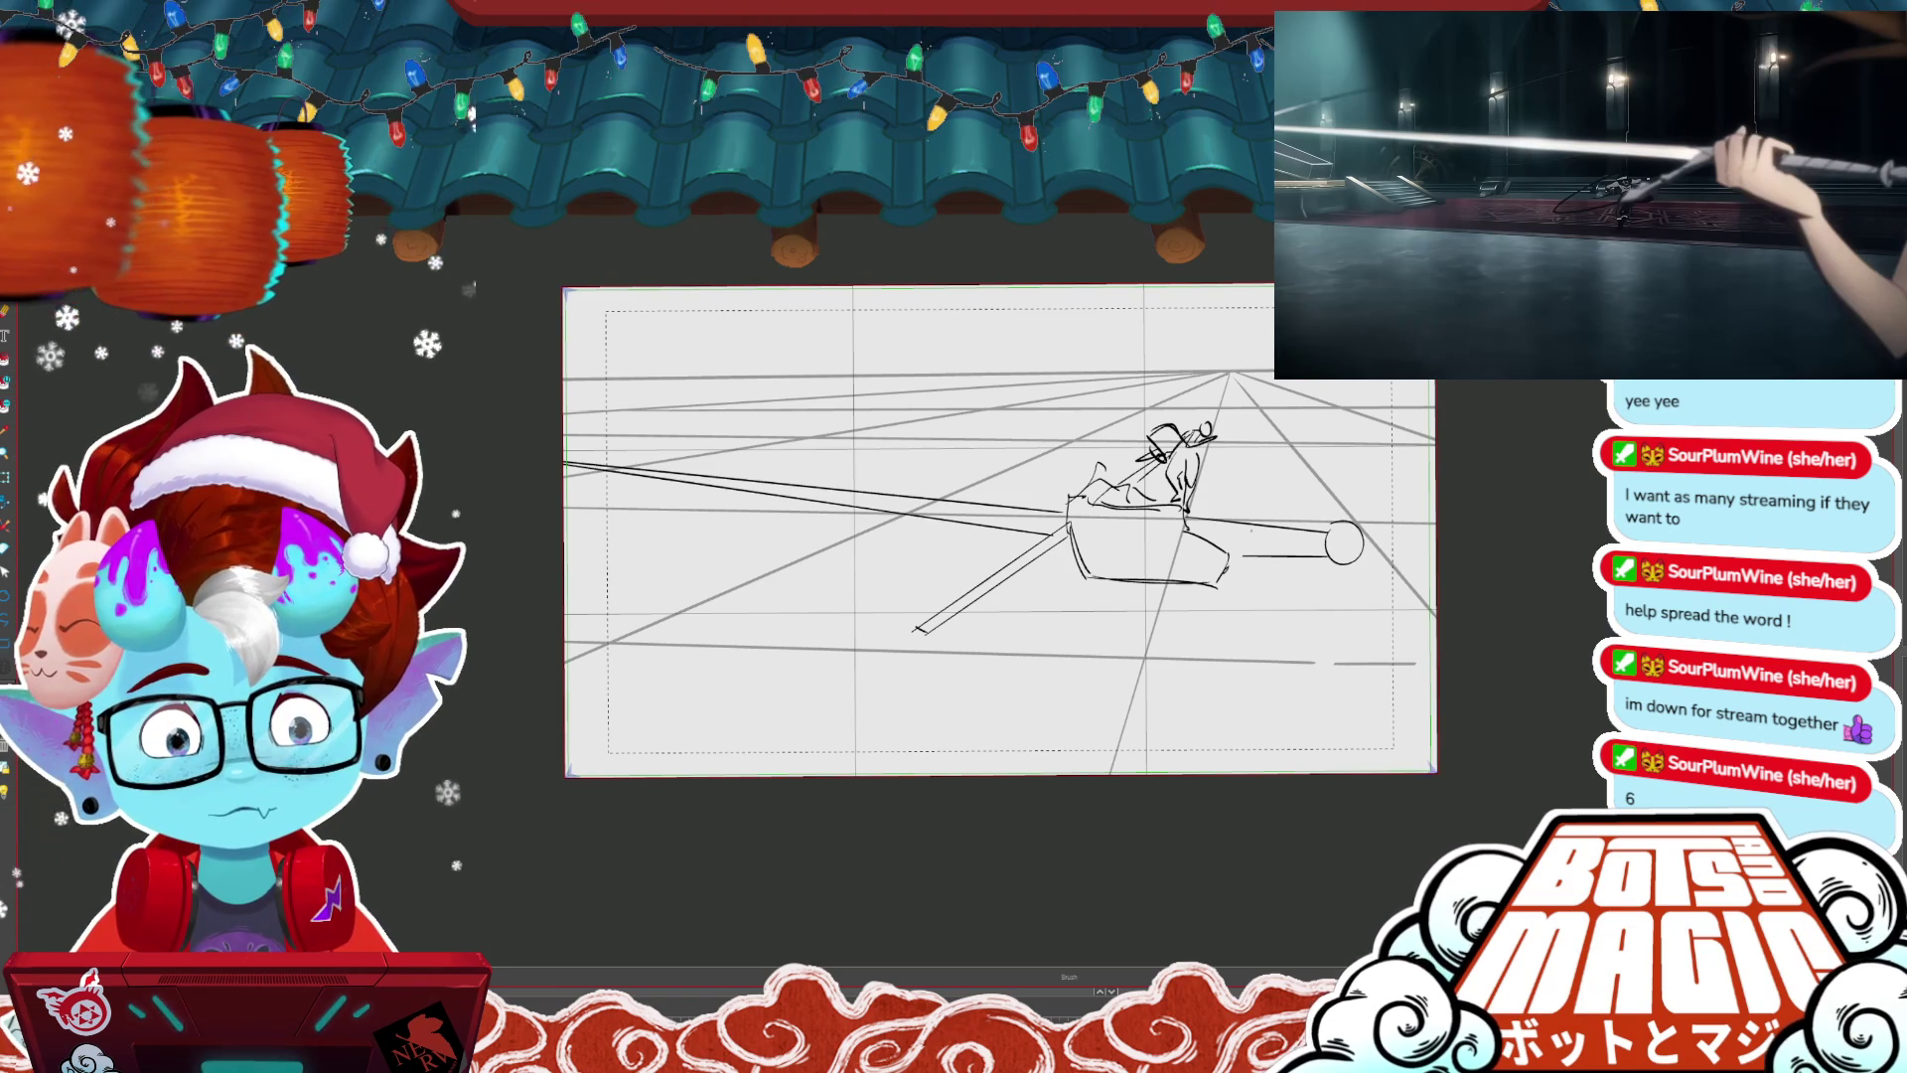
{"action": "left_click", "coordinate": [1344, 543]}
{"action": "key", "text": "alt+b"}
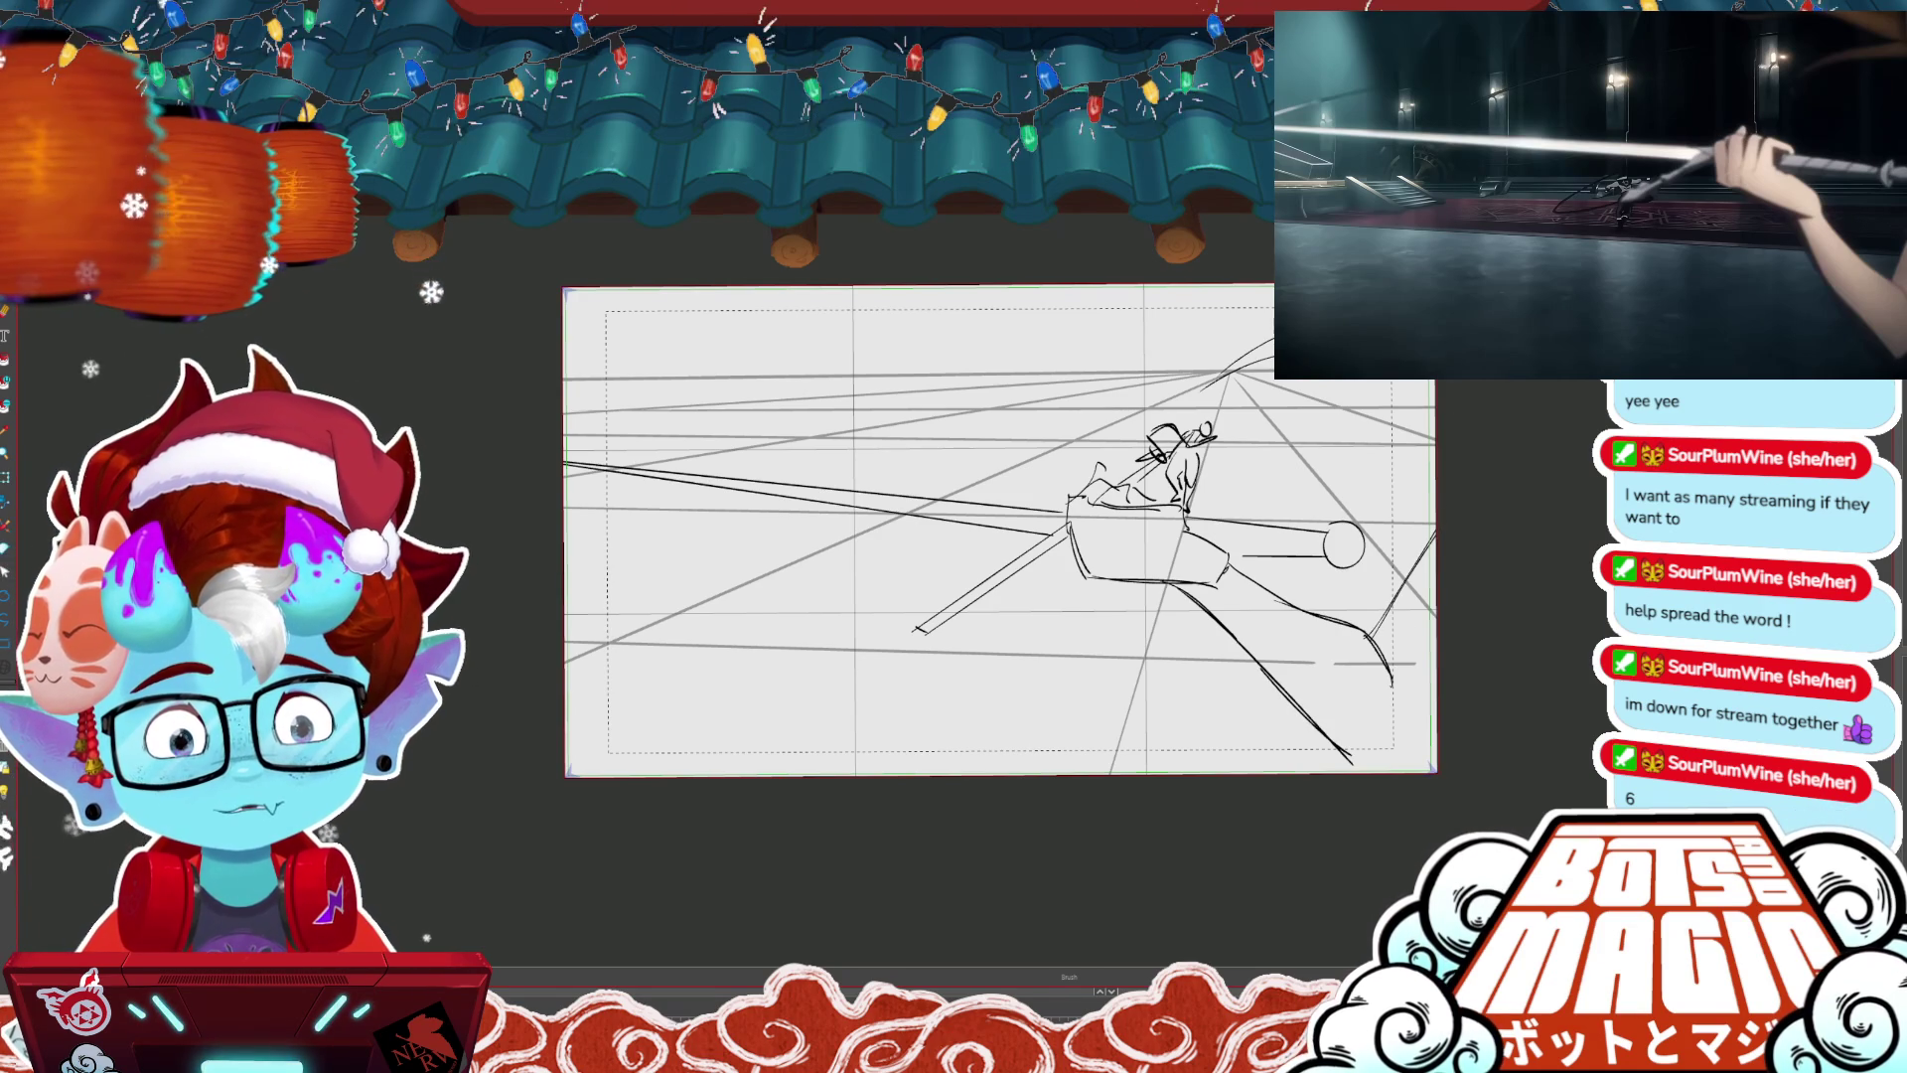
- Add strokes at the top right, move them down and right, and extend the bottom-right curve downward
{"action": "left_click_drag", "start_coordinate": [1271, 303], "coordinate": [1204, 343]}
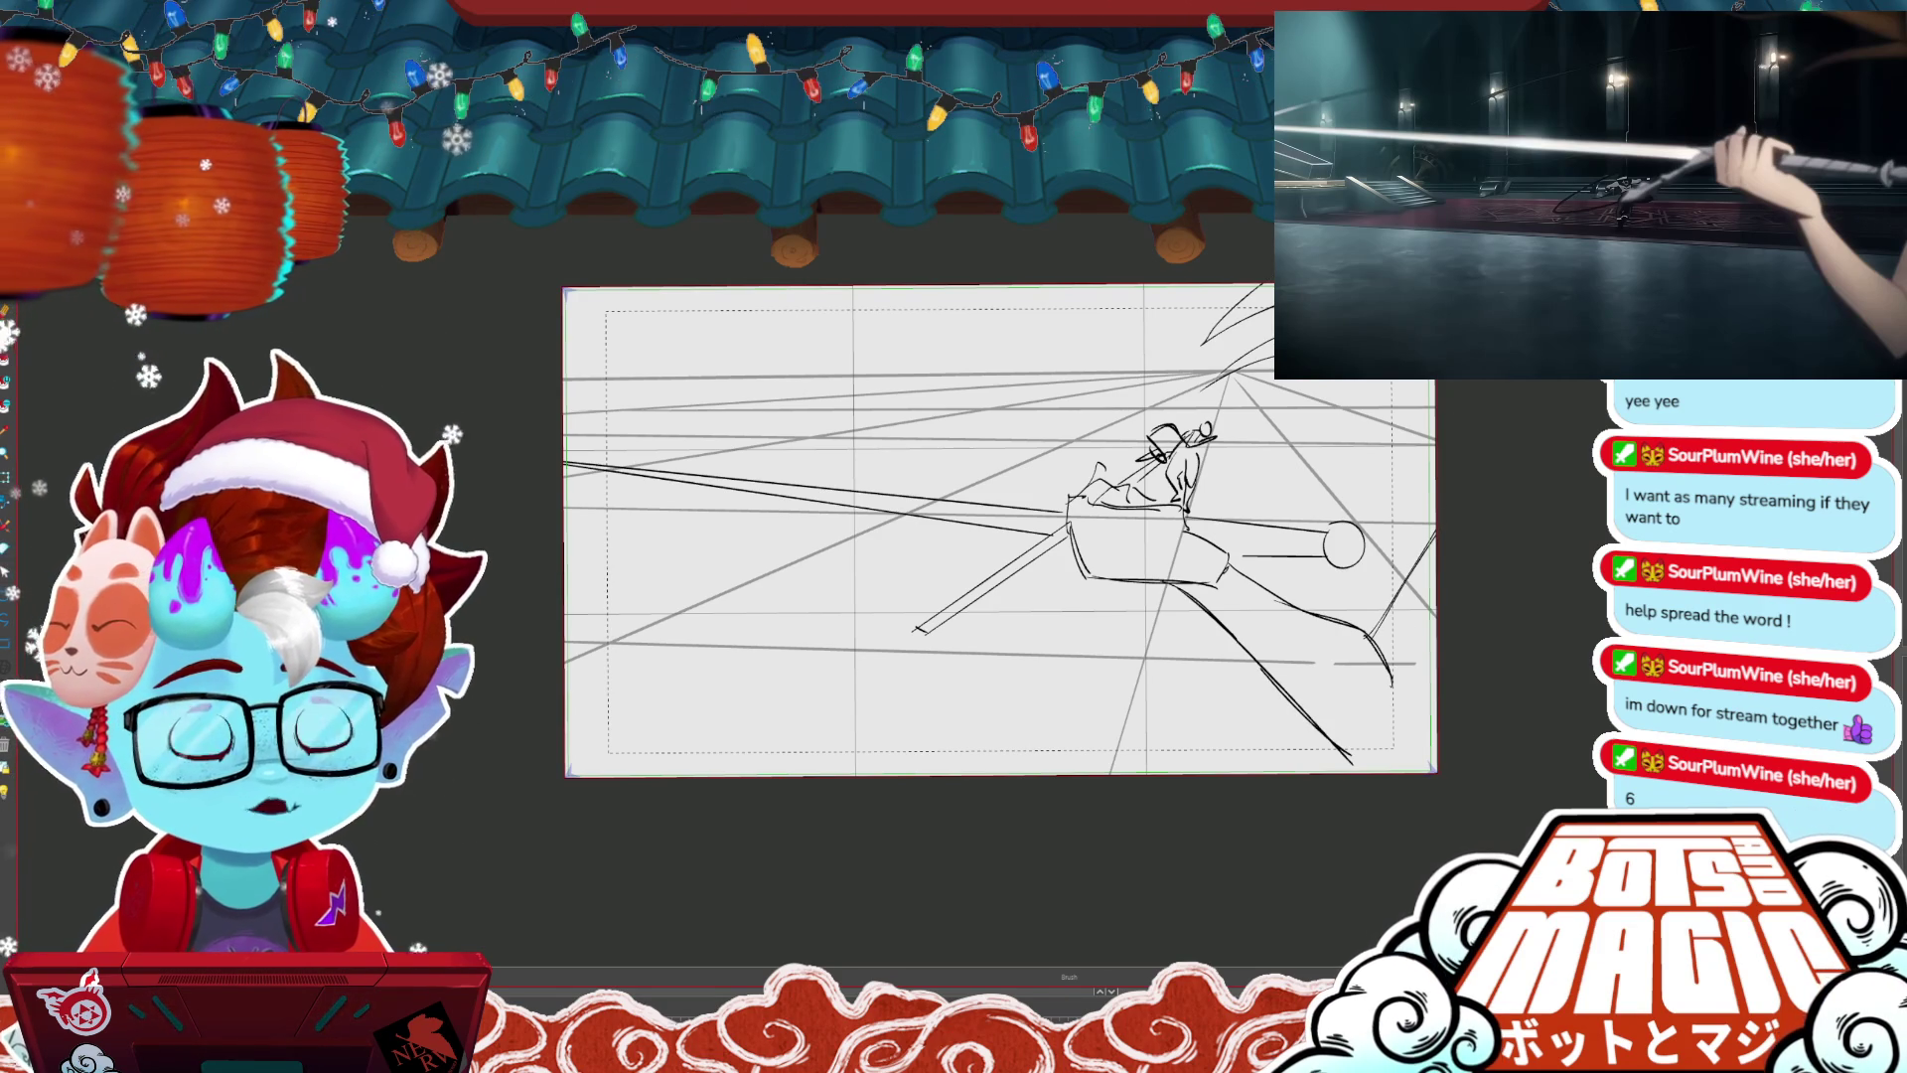
{"action": "key", "text": "ctrl+t"}
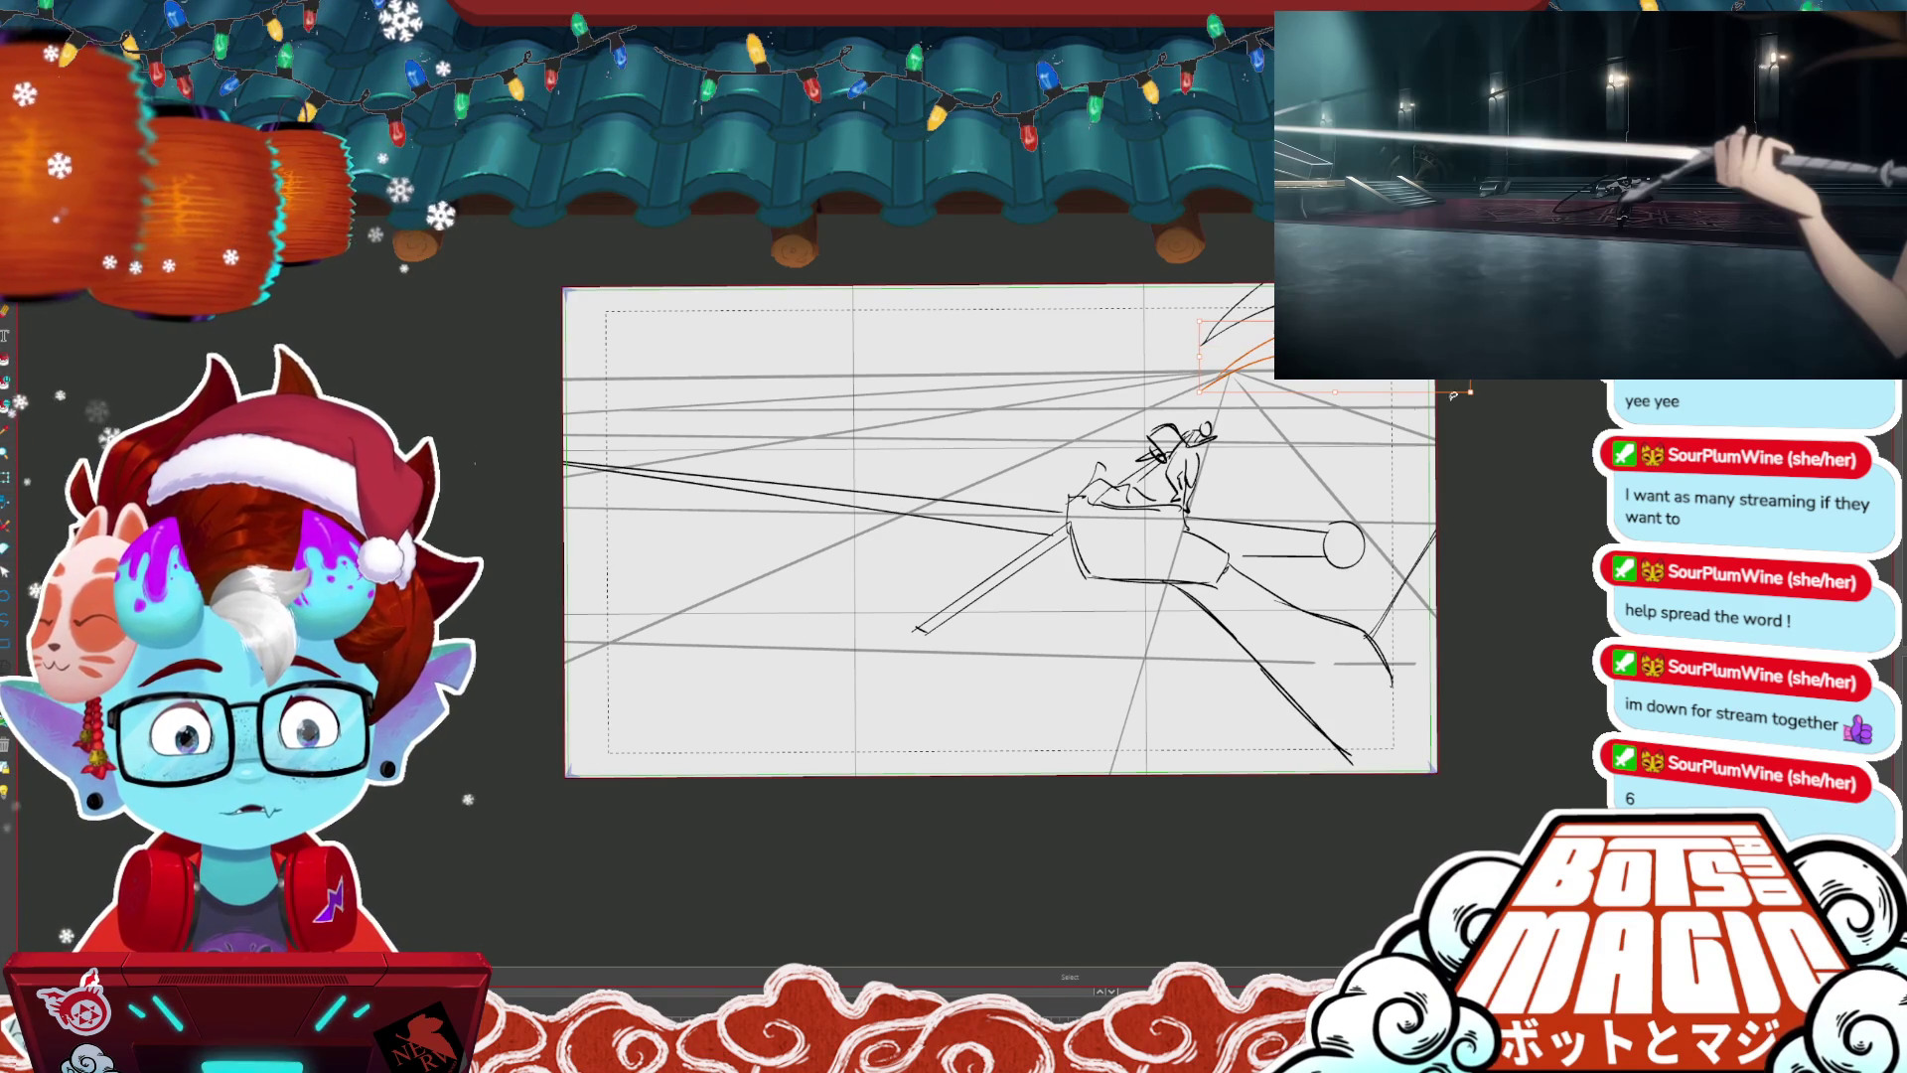
{"action": "left_click_drag", "start_coordinate": [1410, 409], "coordinate": [1449, 453]}
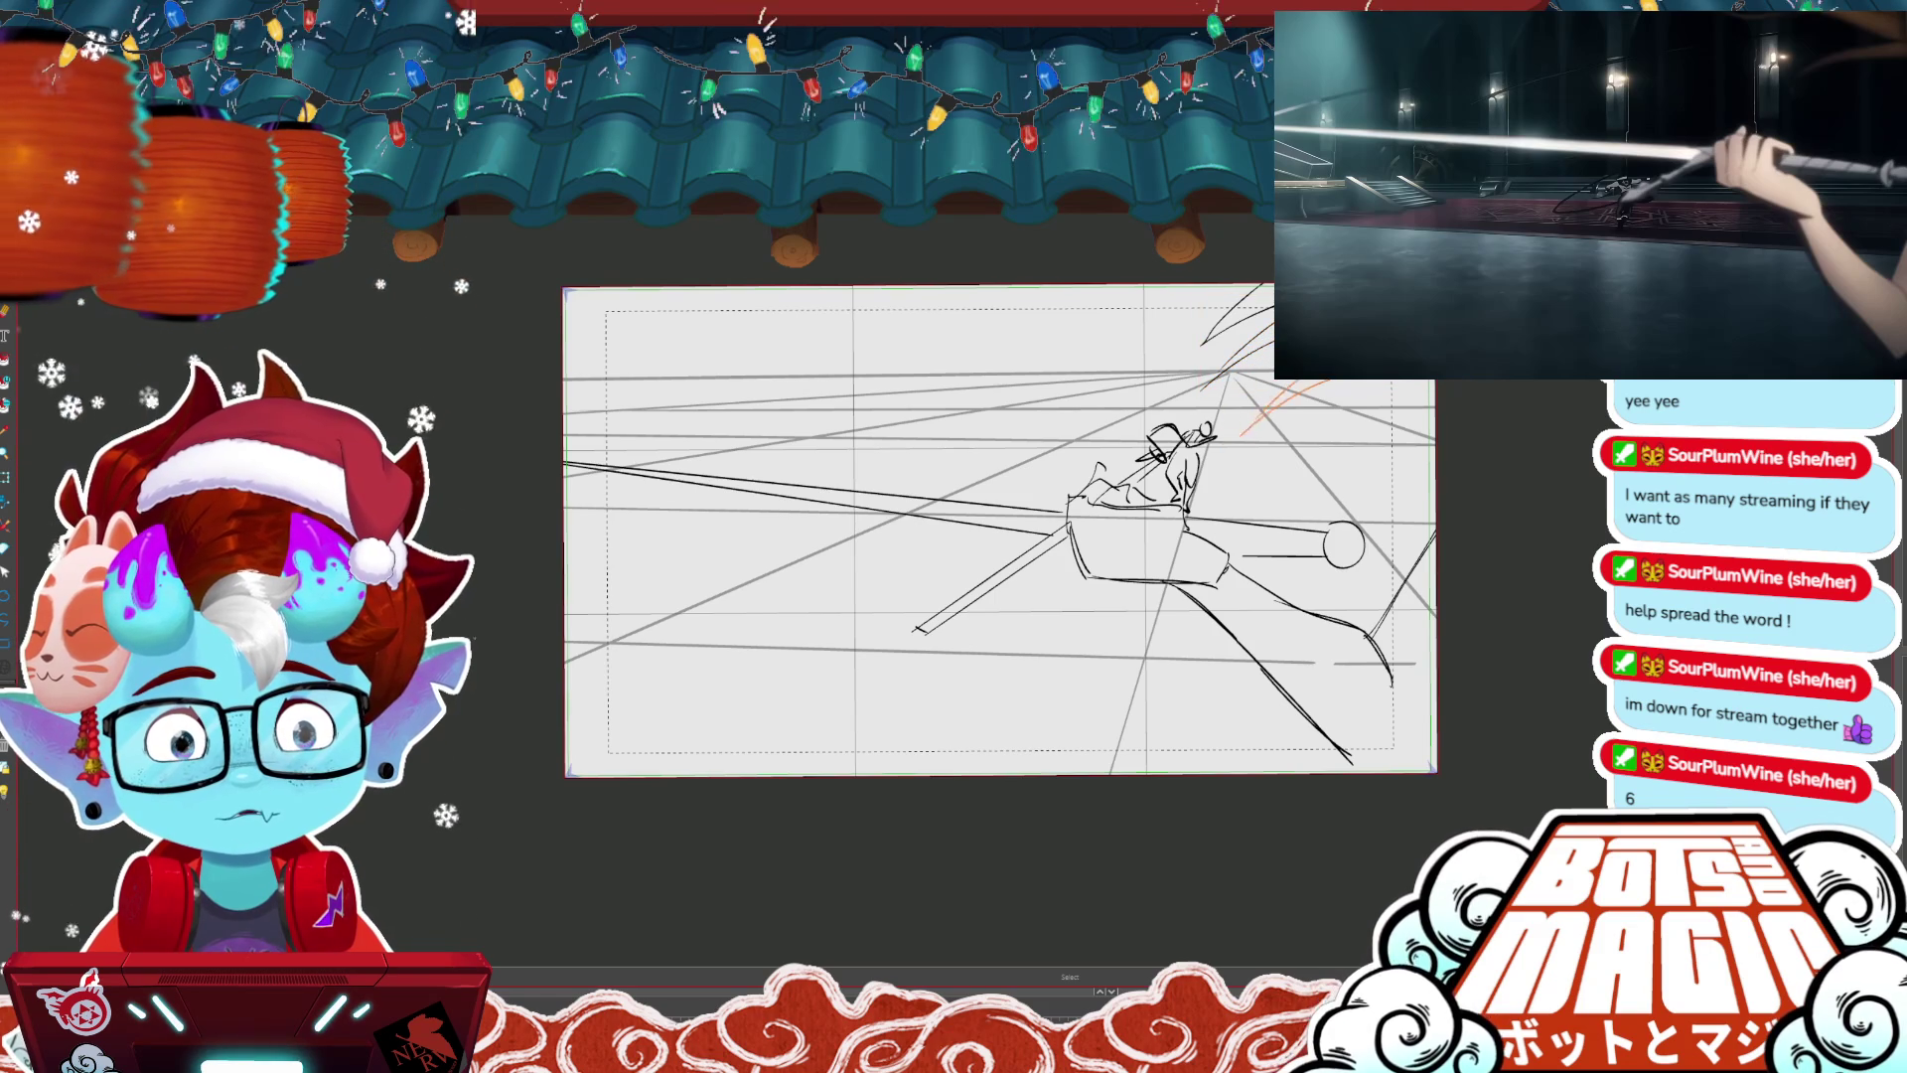
{"action": "left_click_drag", "start_coordinate": [1432, 412], "coordinate": [1442, 415]}
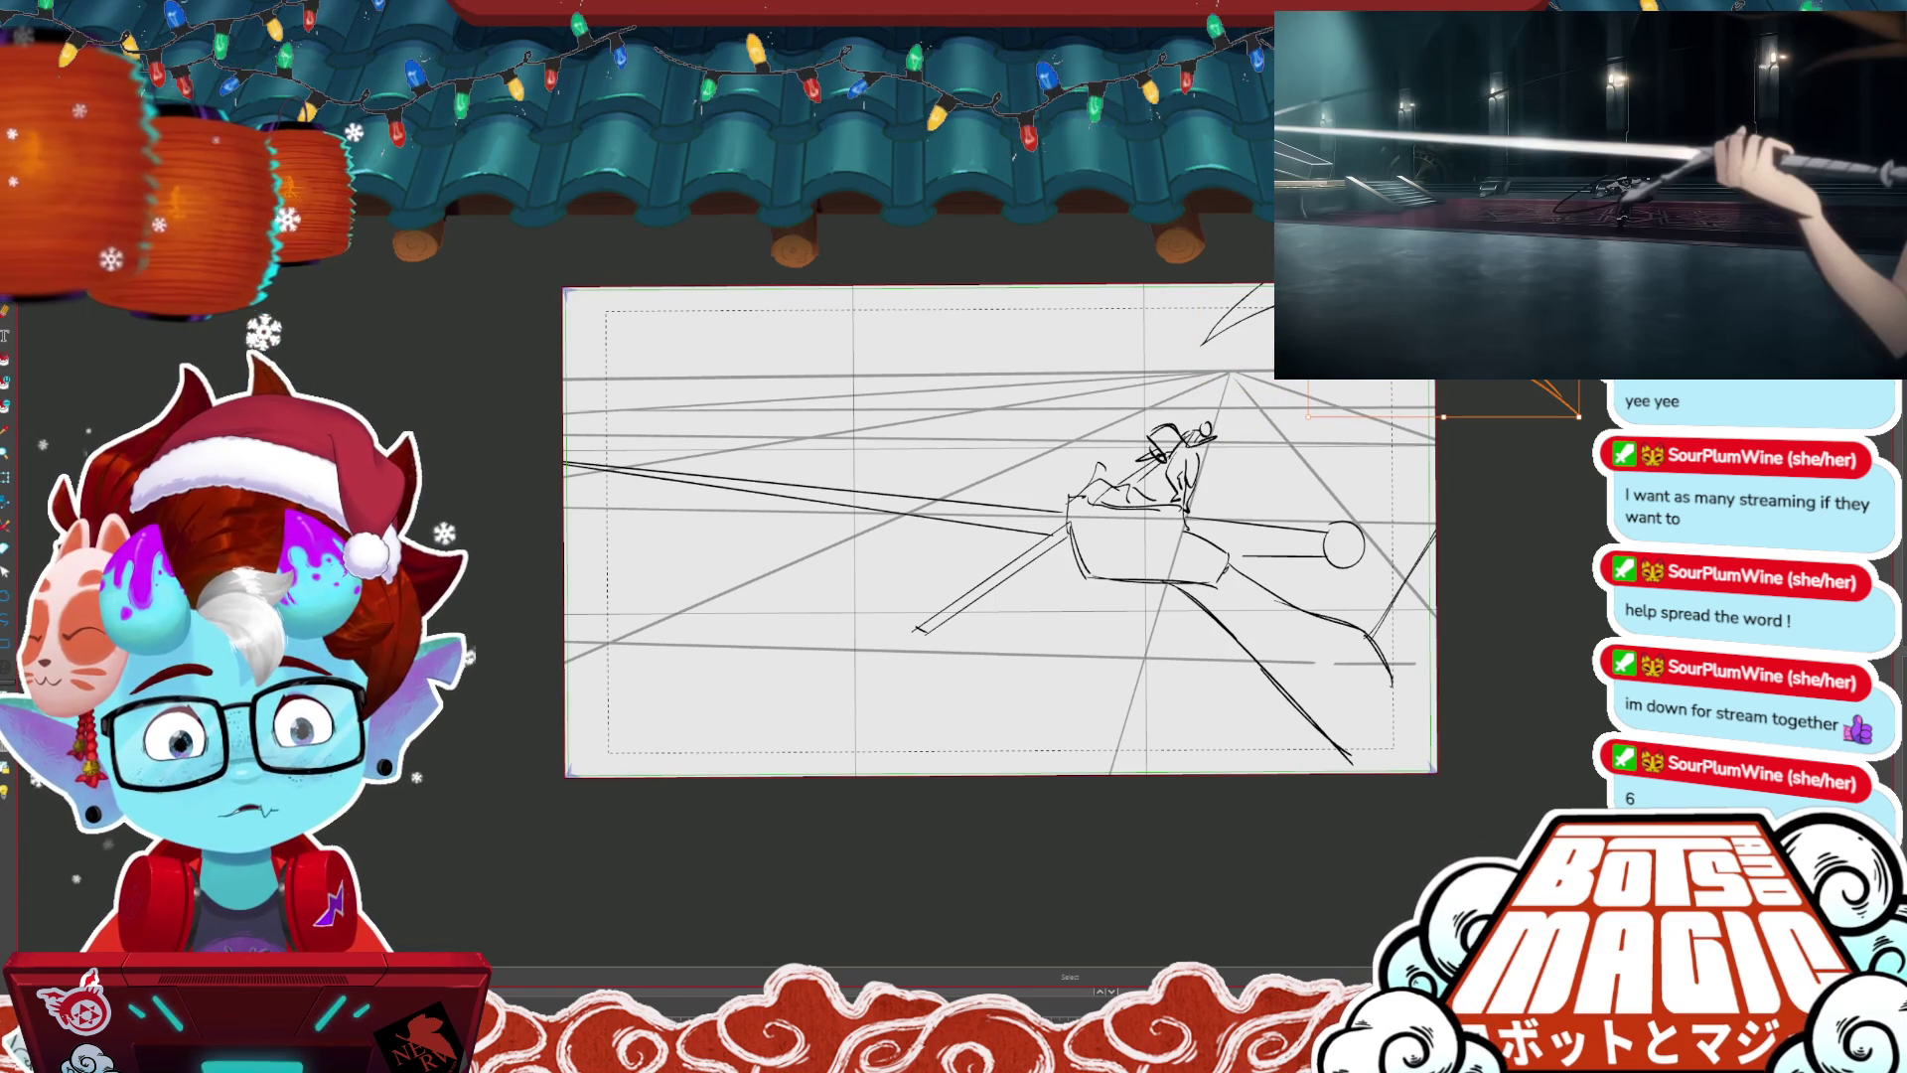
{"action": "key", "text": "Return"}
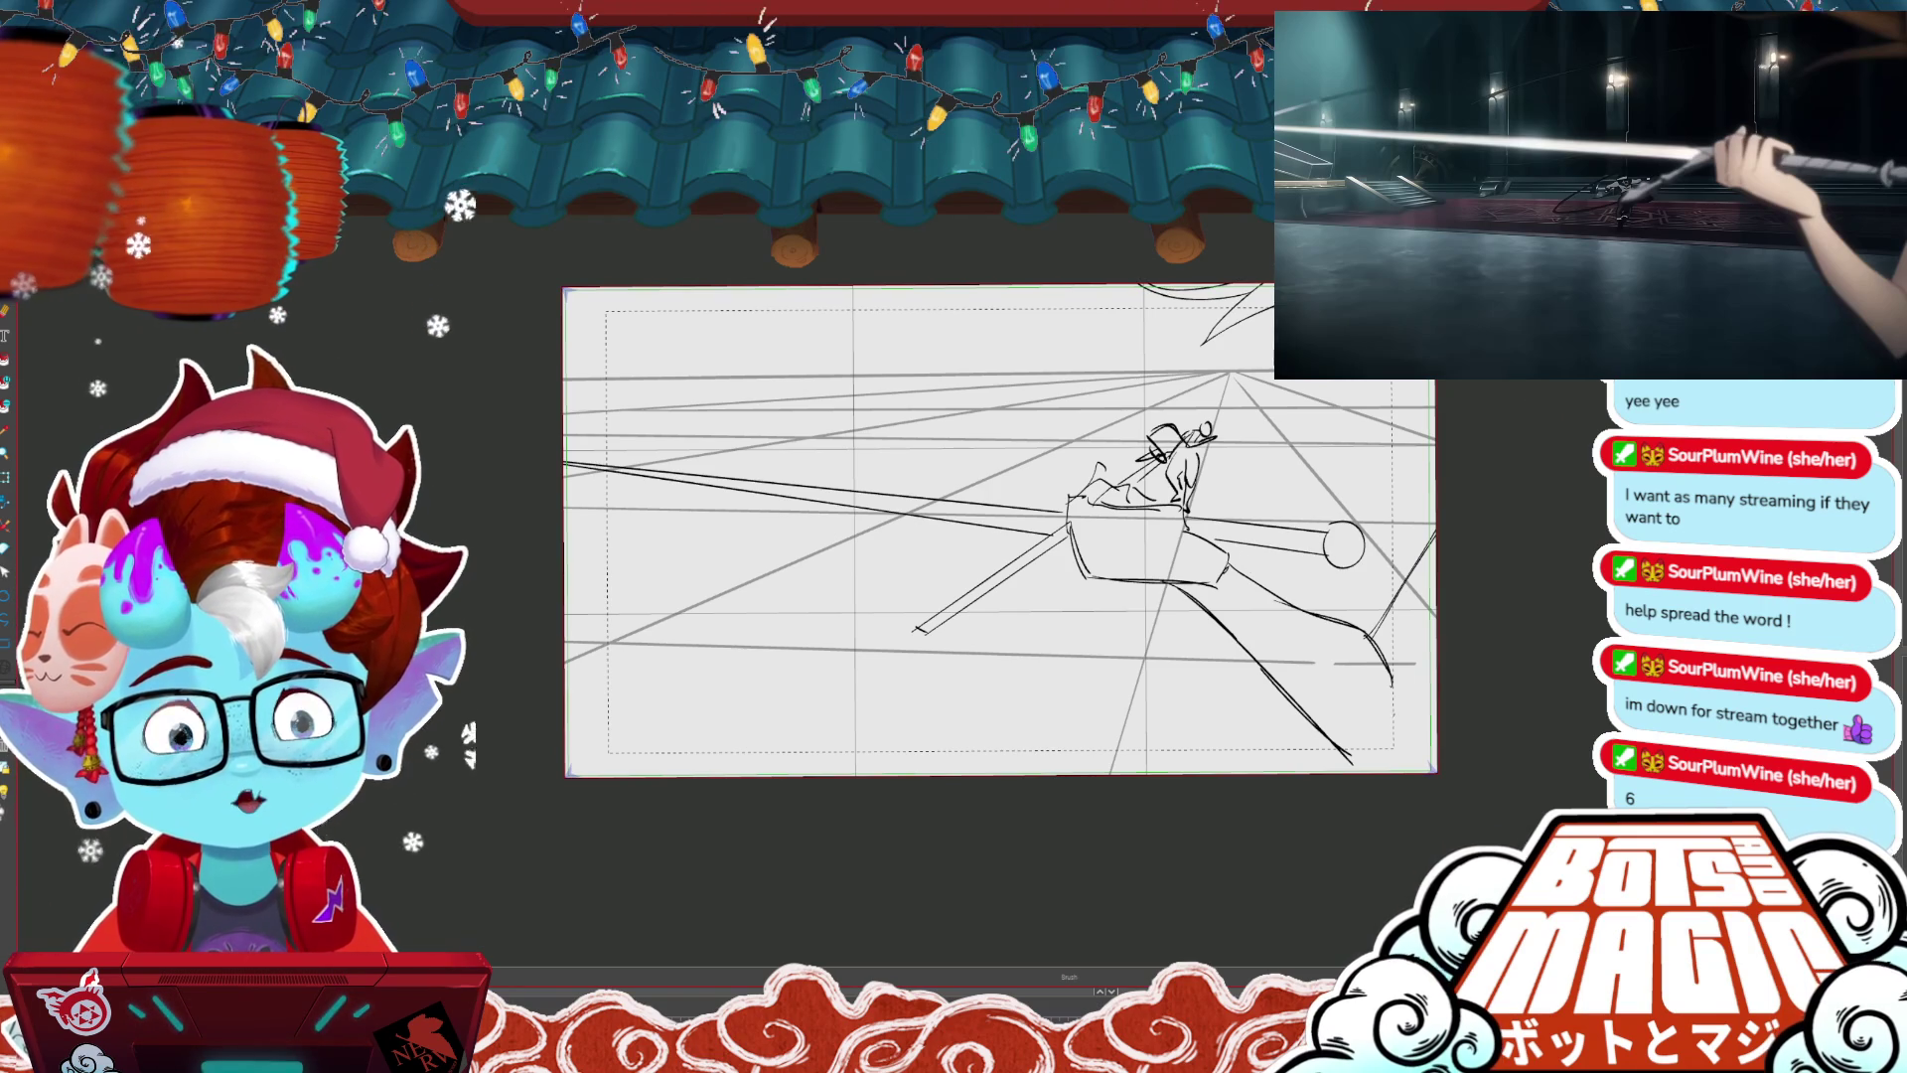
{"action": "left_click_drag", "start_coordinate": [1392, 683], "coordinate": [1385, 750]}
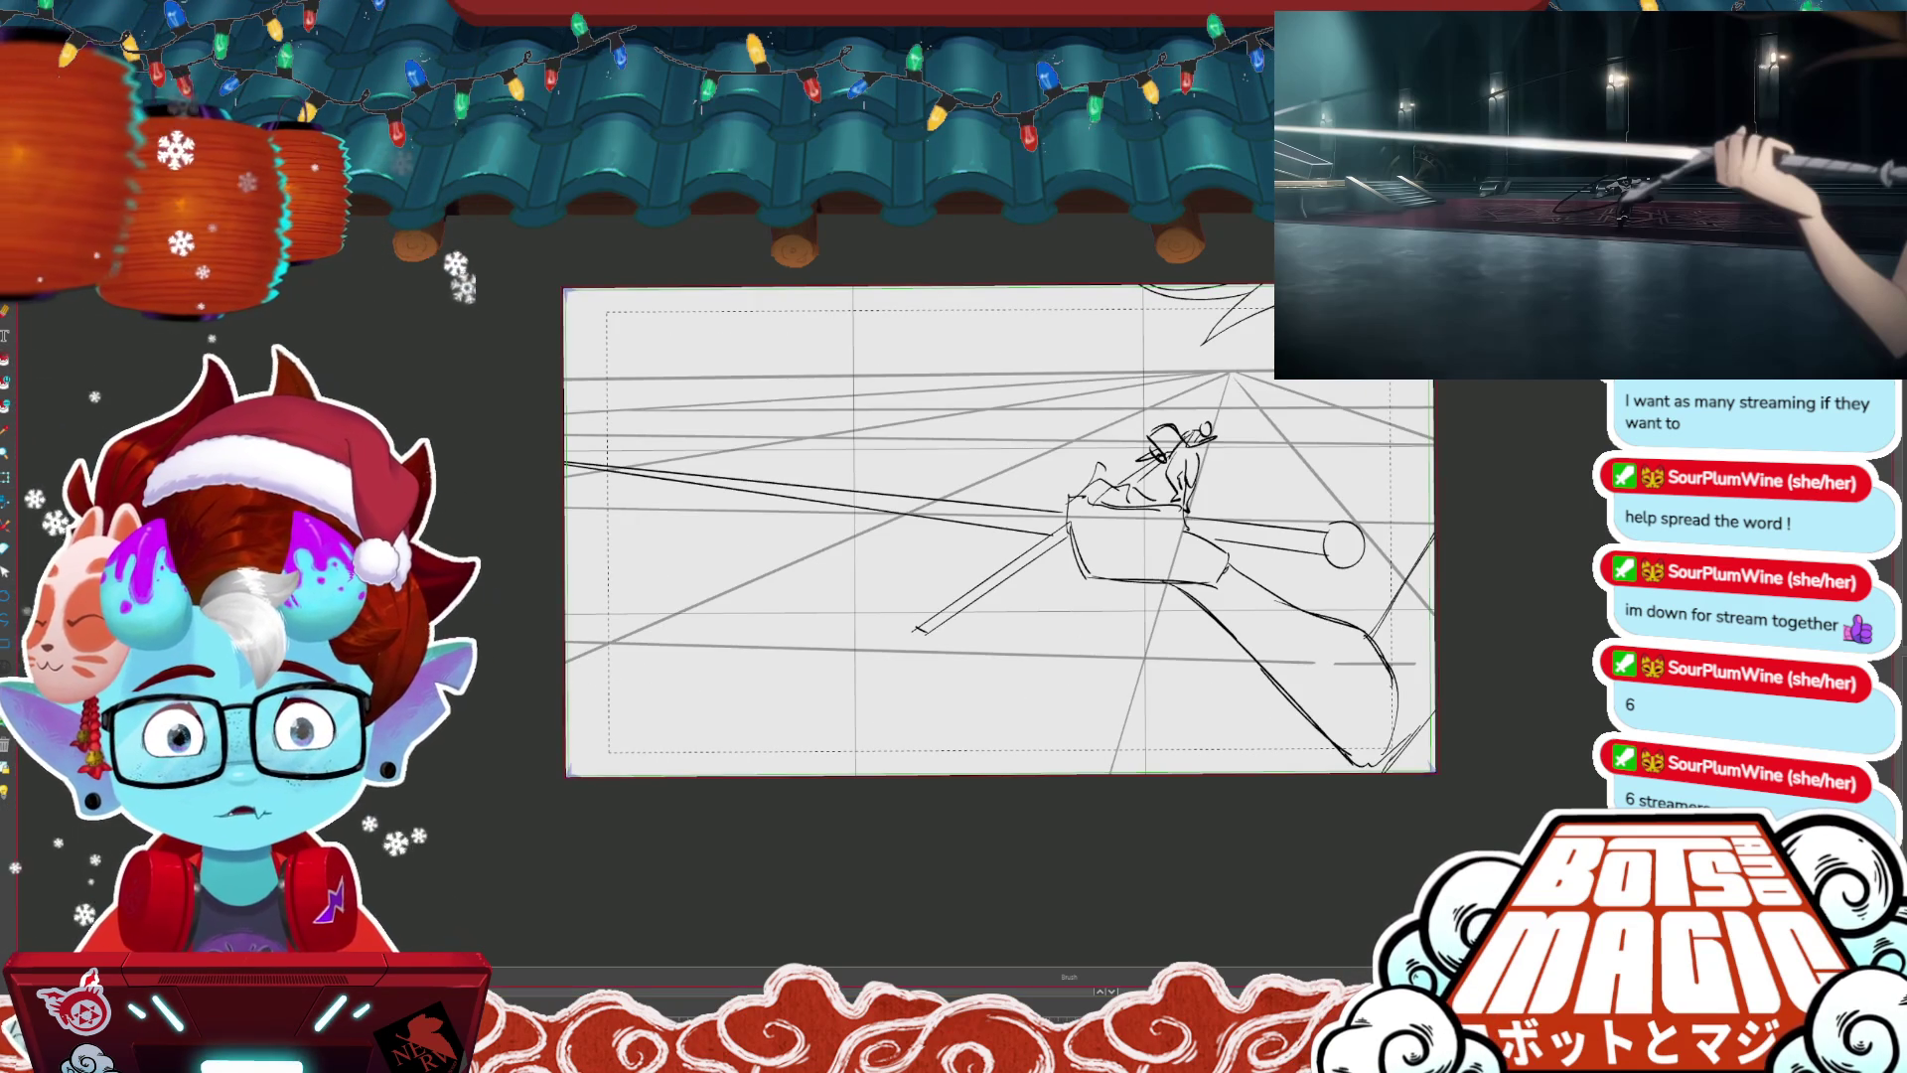
{"action": "scroll", "coordinate": [1042, 559], "scroll_direction": "up", "scroll_amount": 4}
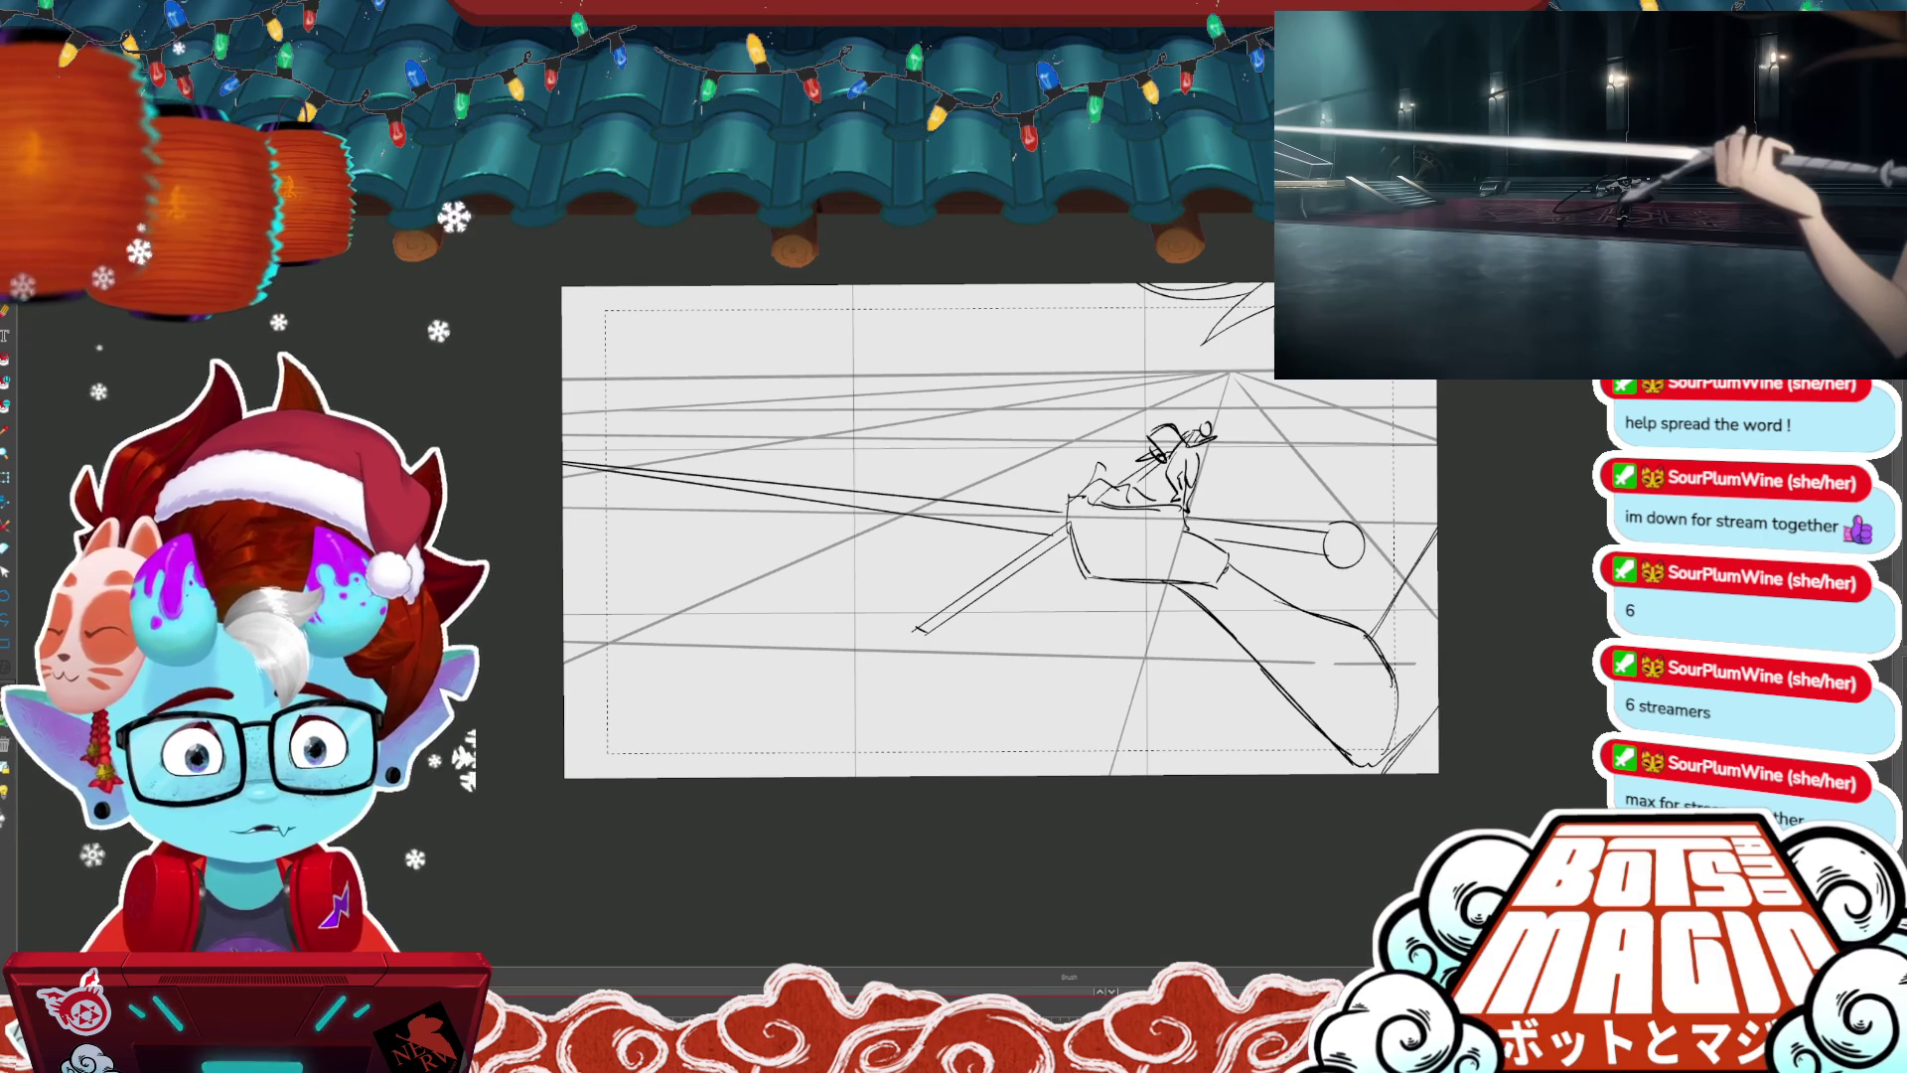
{"action": "key", "text": "ctrl+a"}
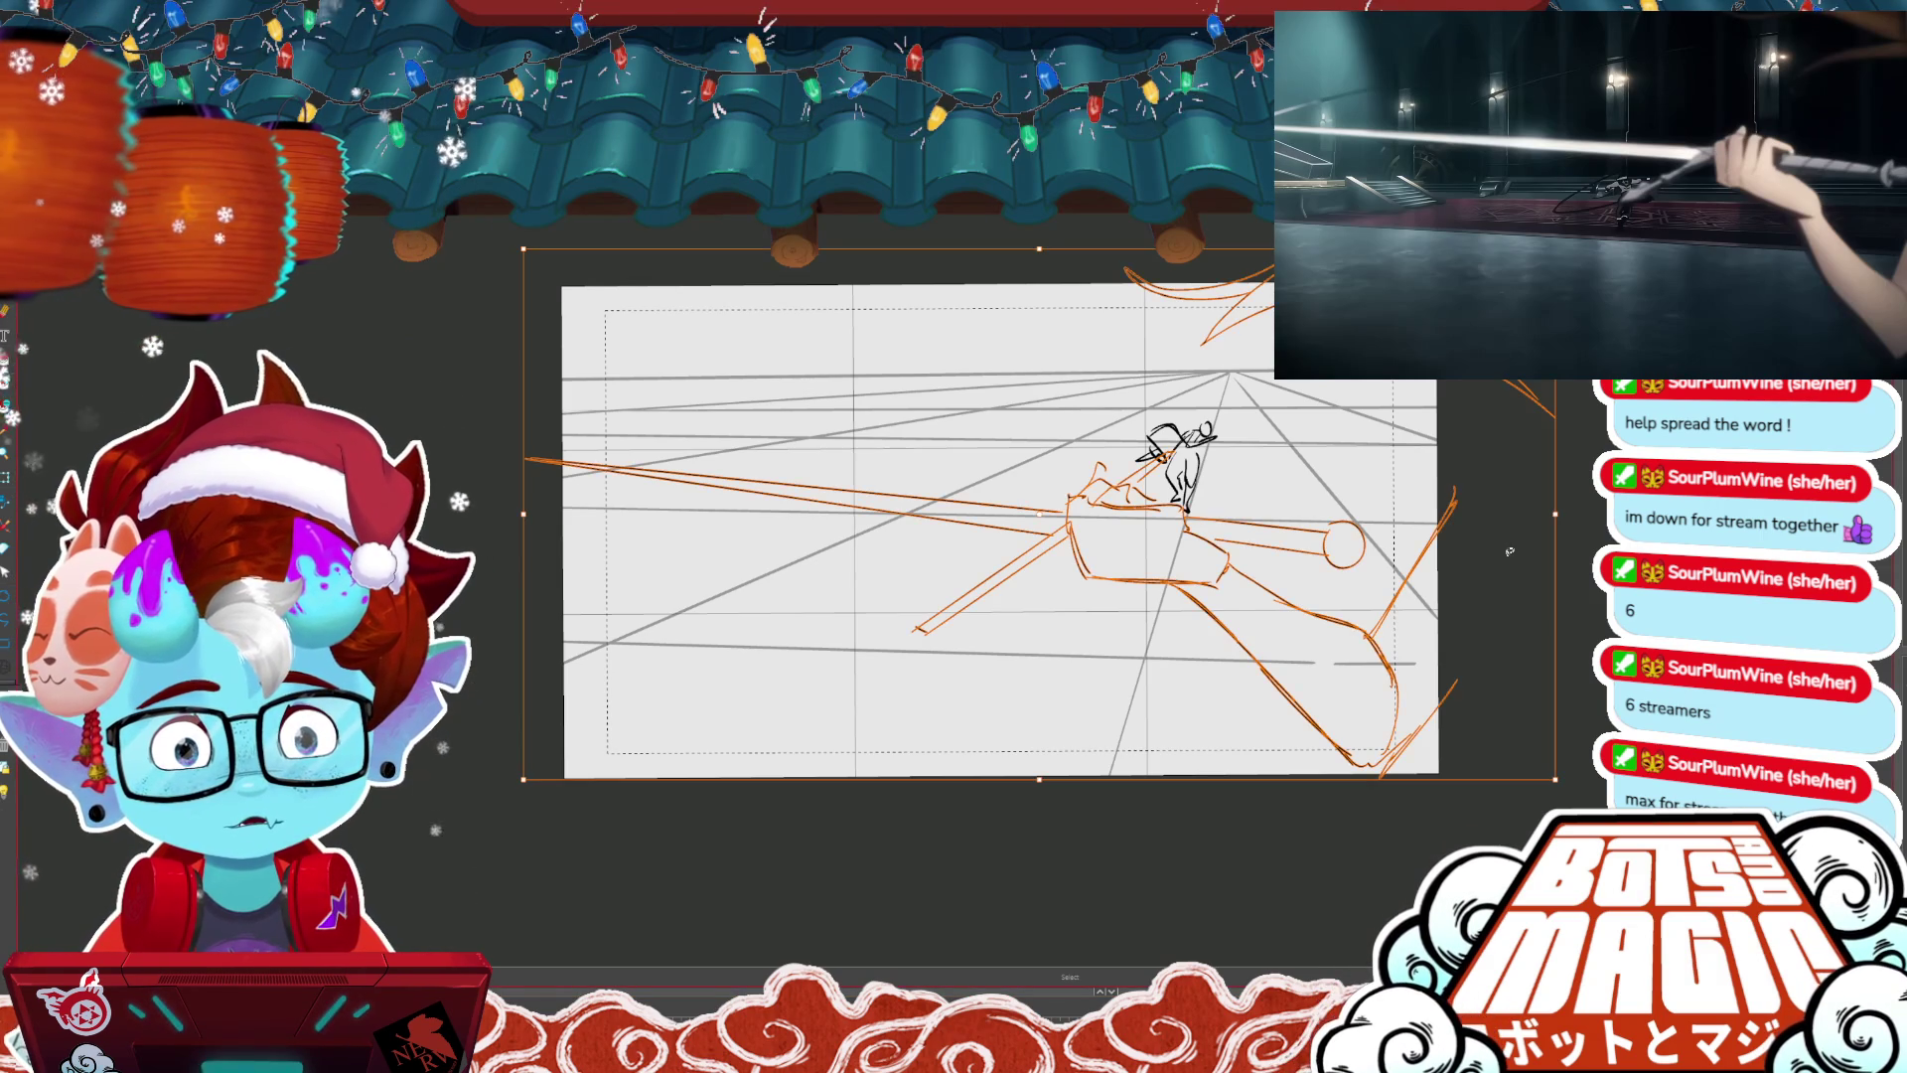
- Delete the selected strokes and draw two long curves rising across the panel
{"action": "key", "text": "Delete"}
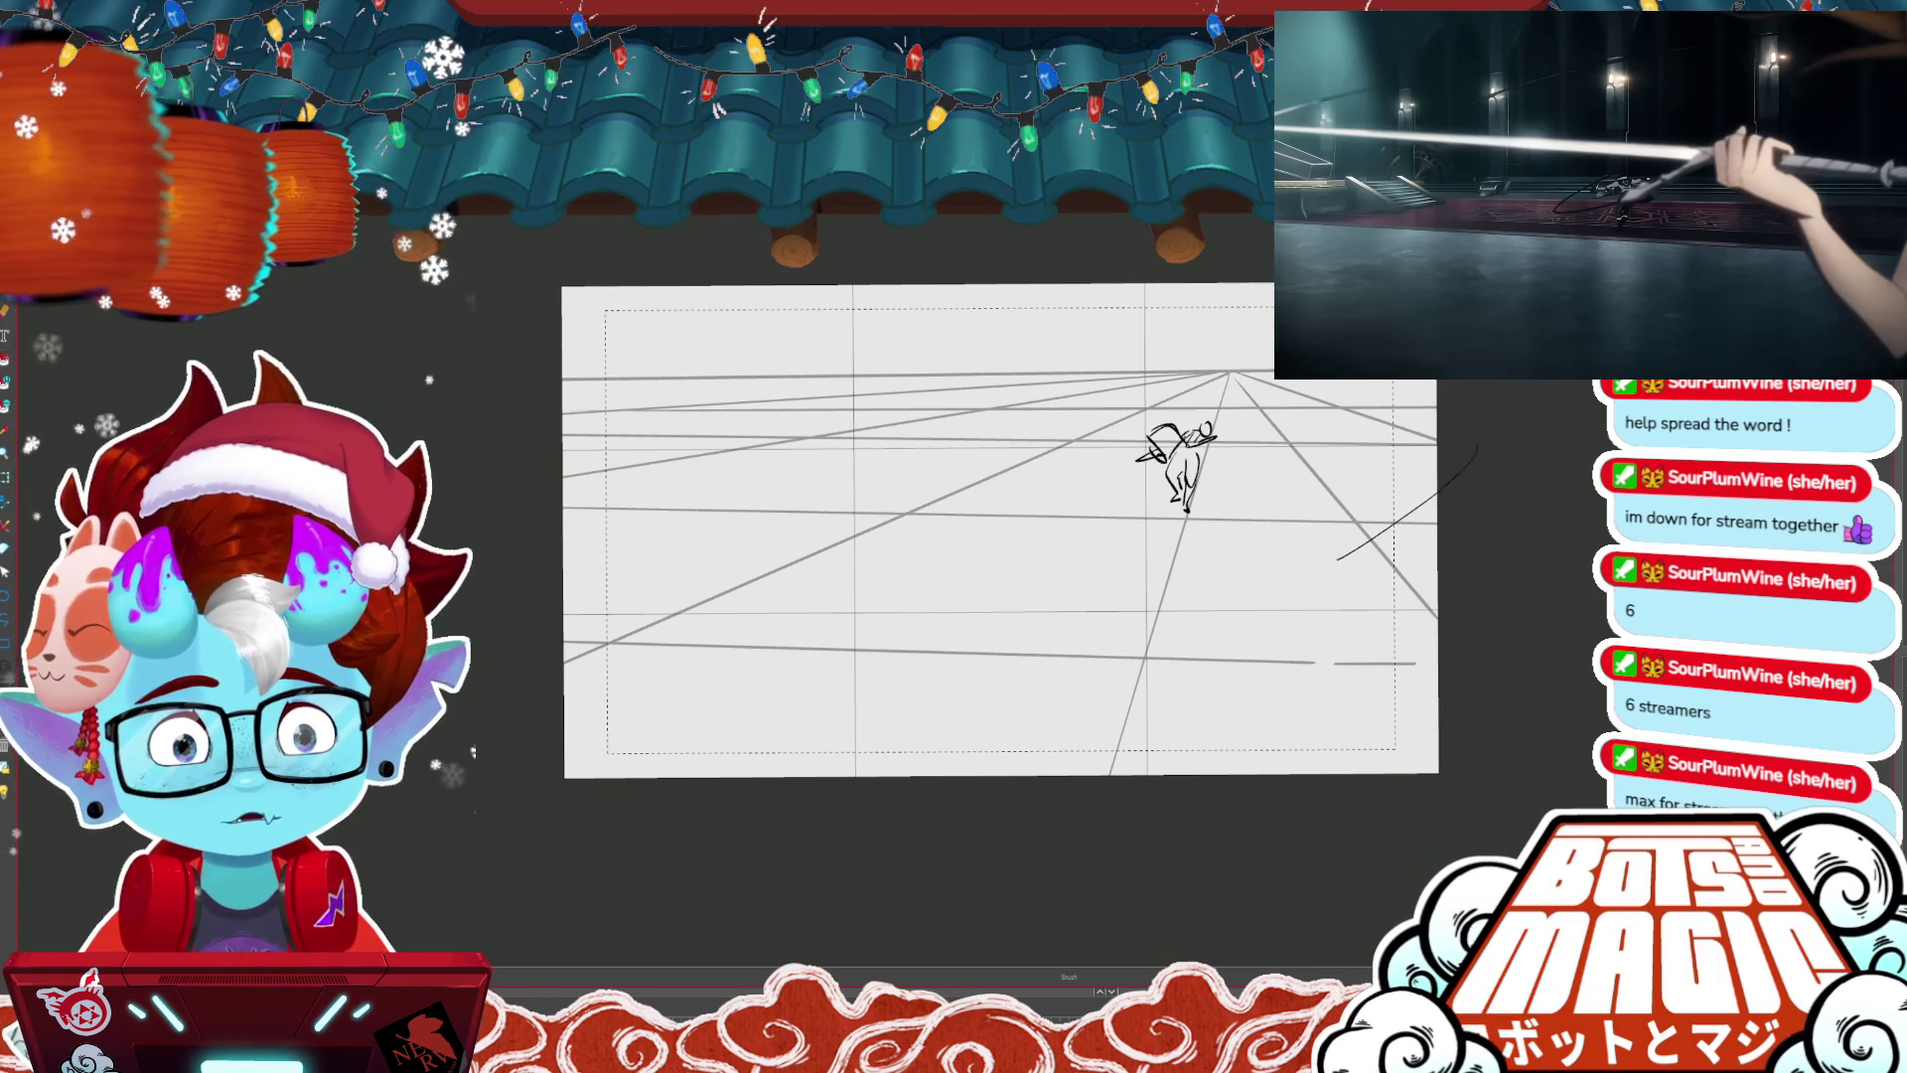
{"action": "left_click_drag", "start_coordinate": [814, 775], "coordinate": [1435, 492]}
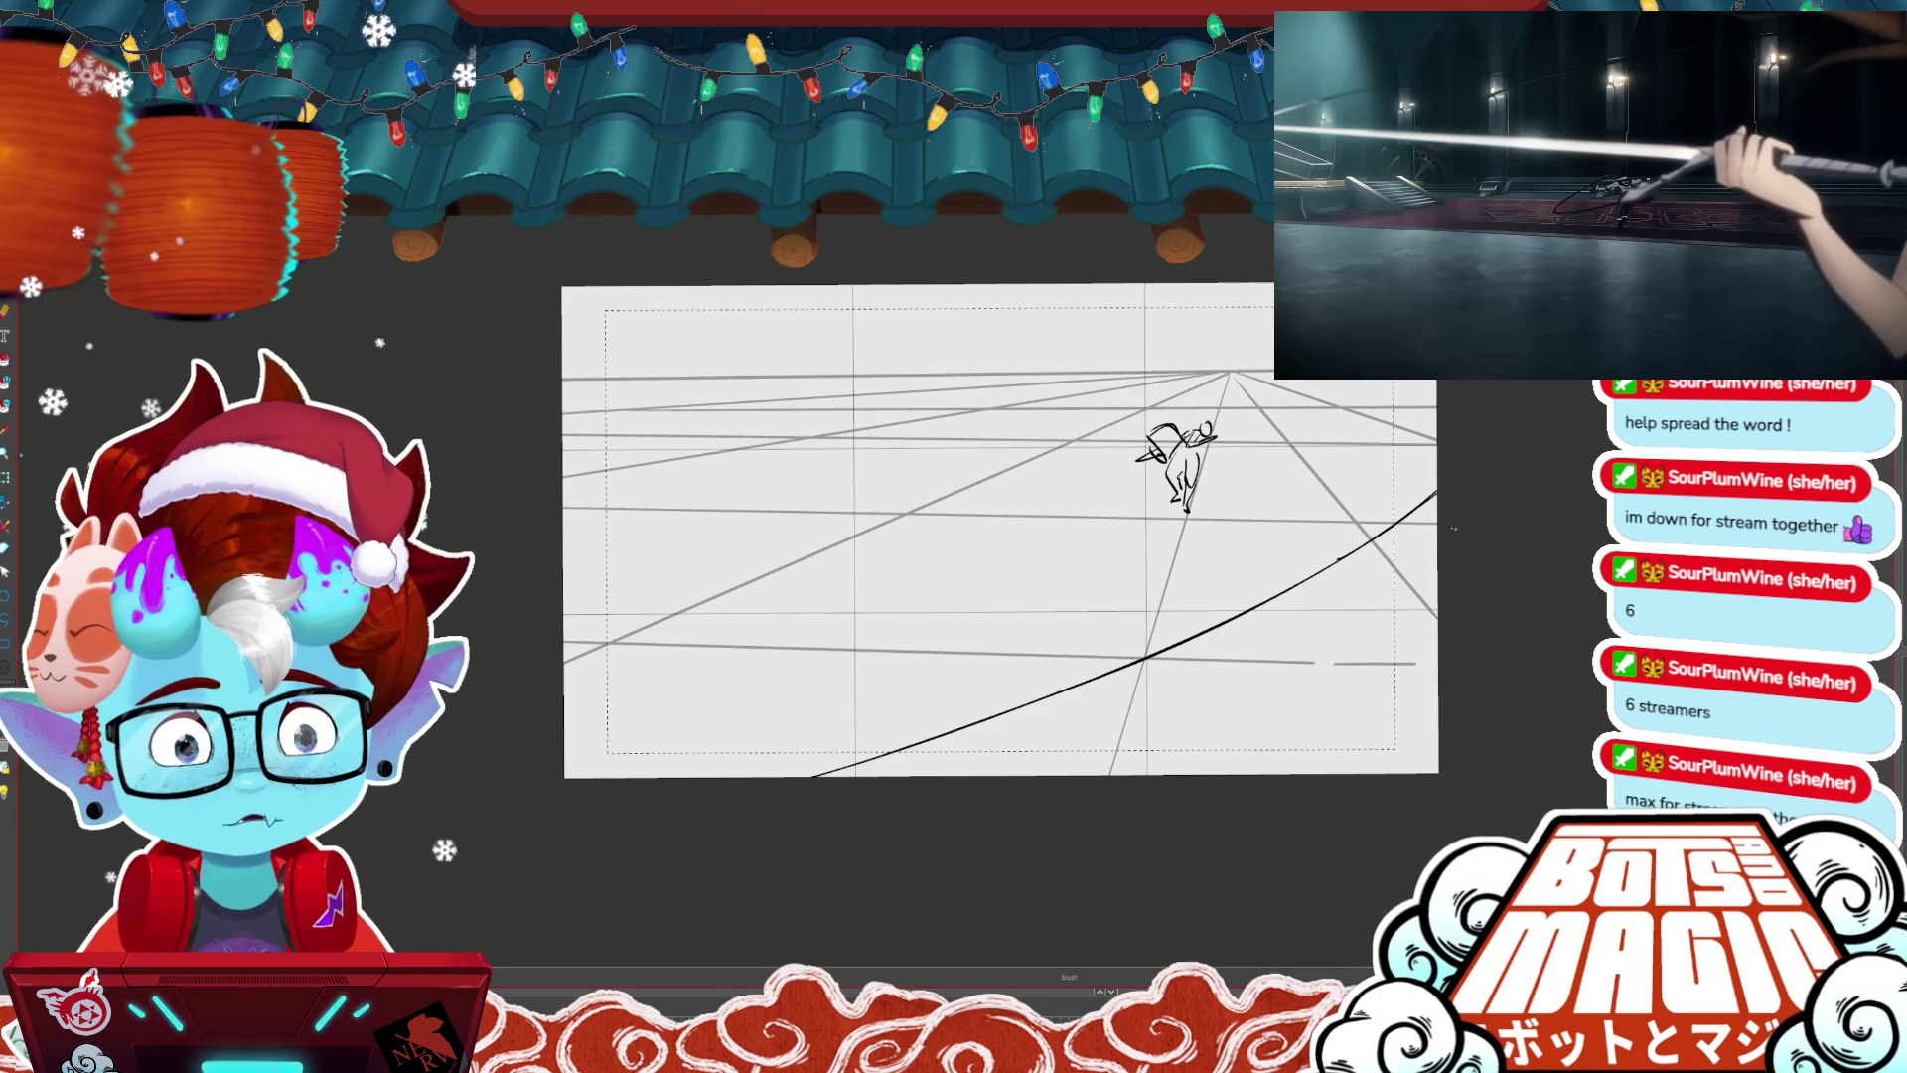
{"action": "left_click_drag", "start_coordinate": [1142, 772], "coordinate": [1435, 556]}
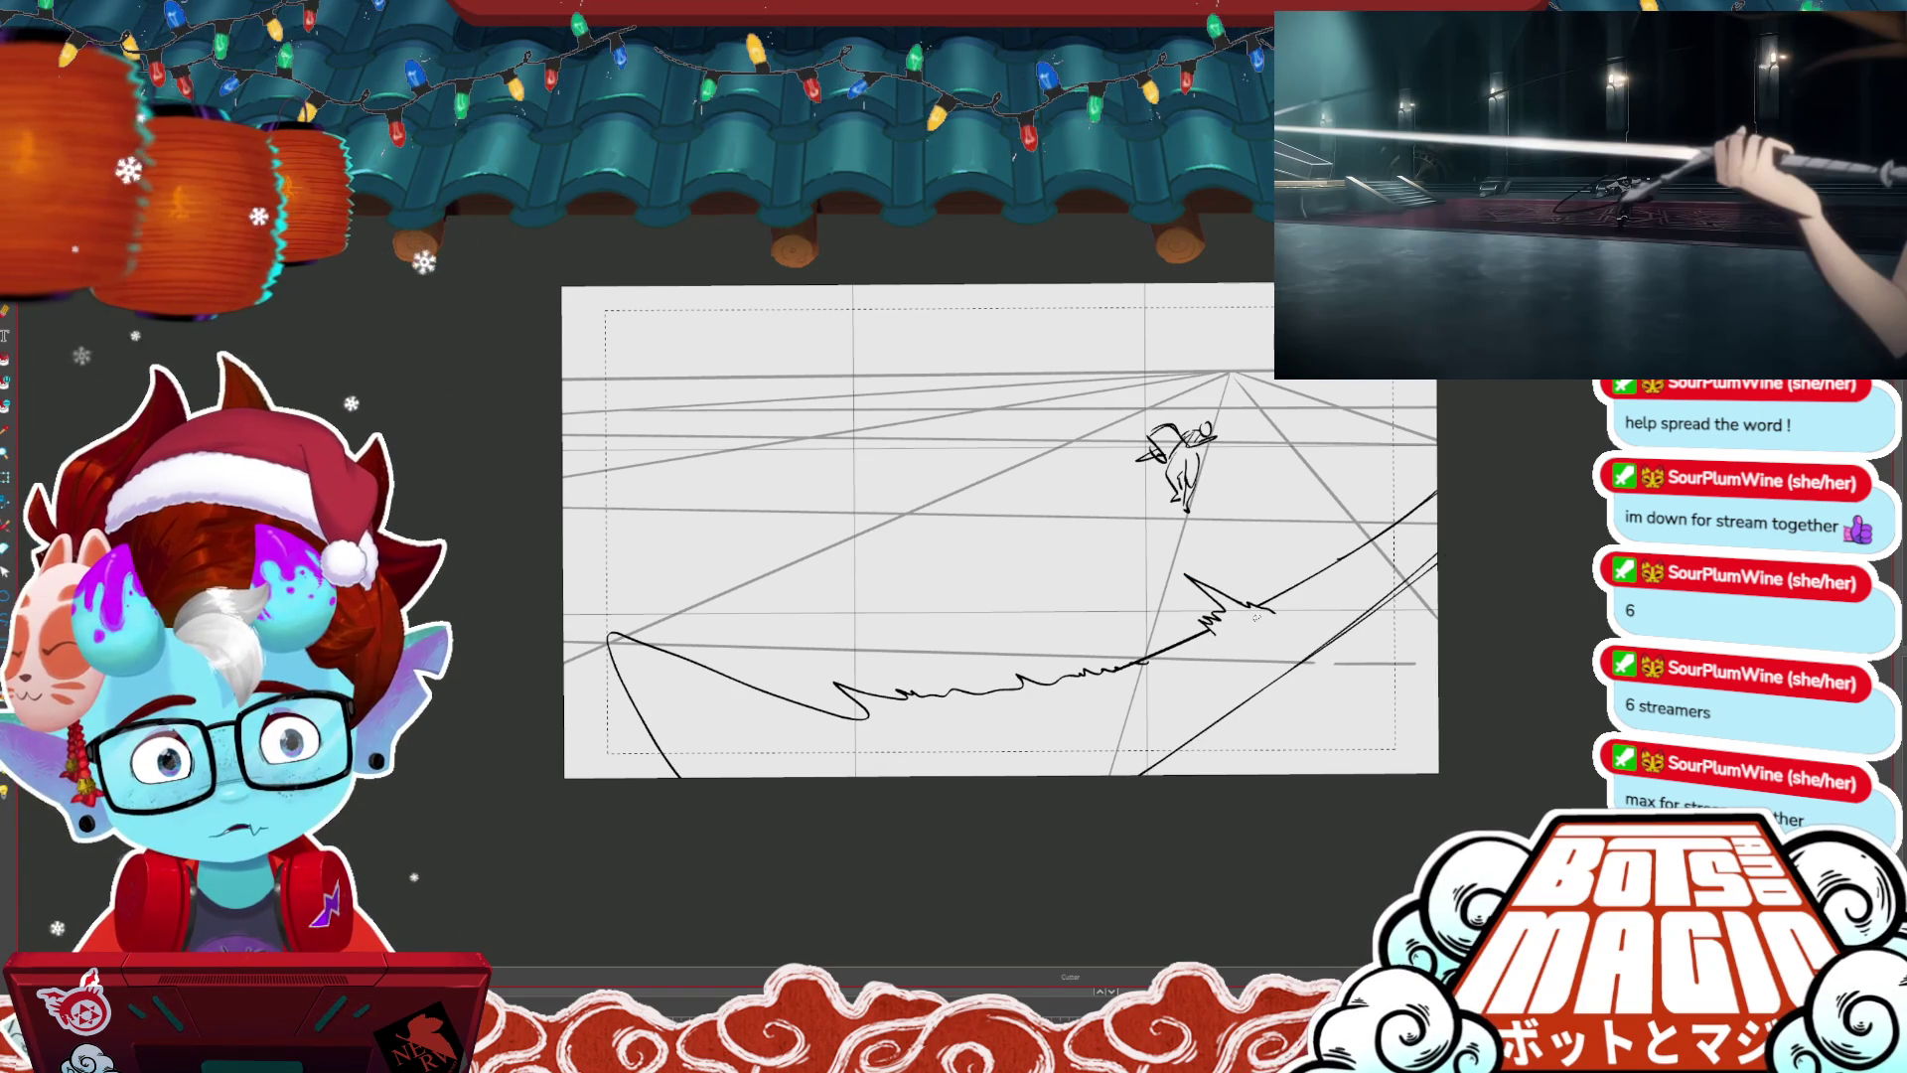
- Switch to the figure-above-water sketch and zoom out to see the whole panel
{"action": "key", "text": "ctrl+Tab"}
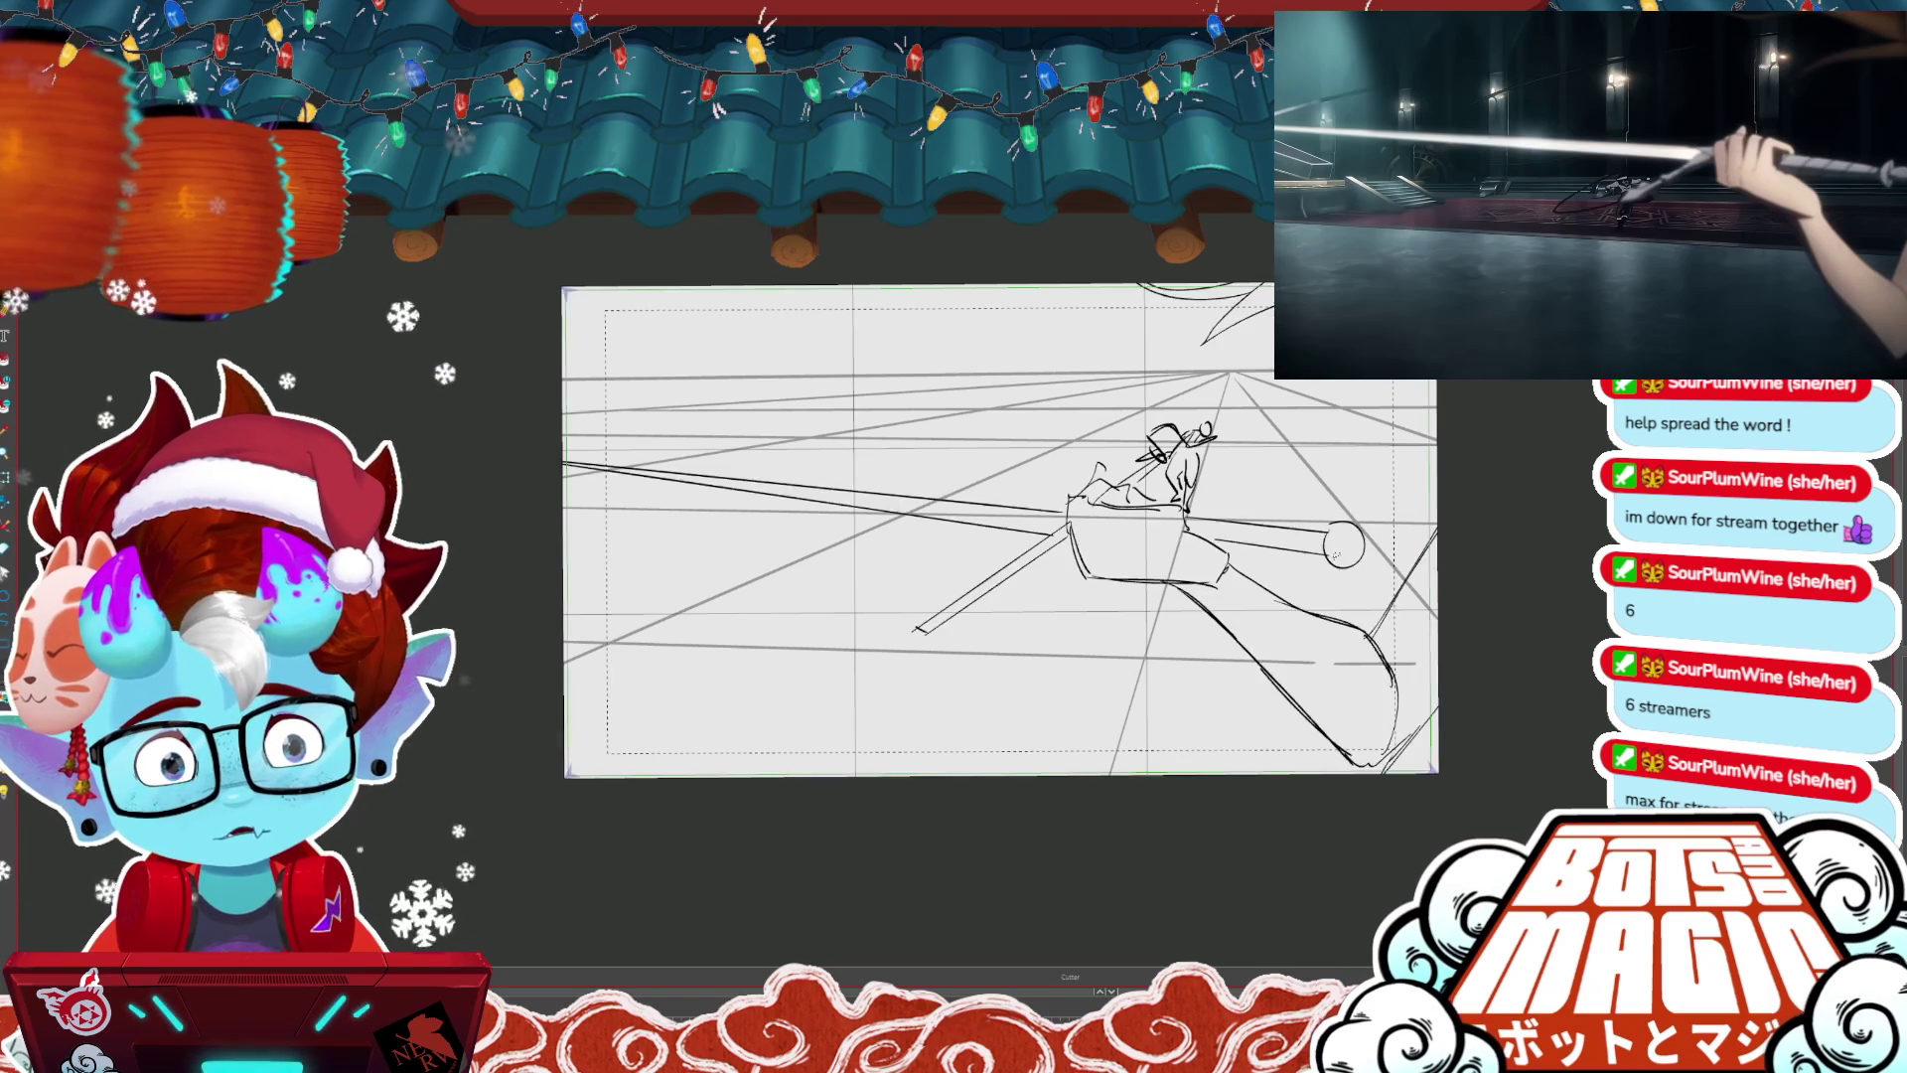
{"action": "key", "text": "ctrl+Tab"}
{"action": "key", "text": "ctrl+shift+Tab"}
{"action": "key", "text": "ctrl+Tab"}
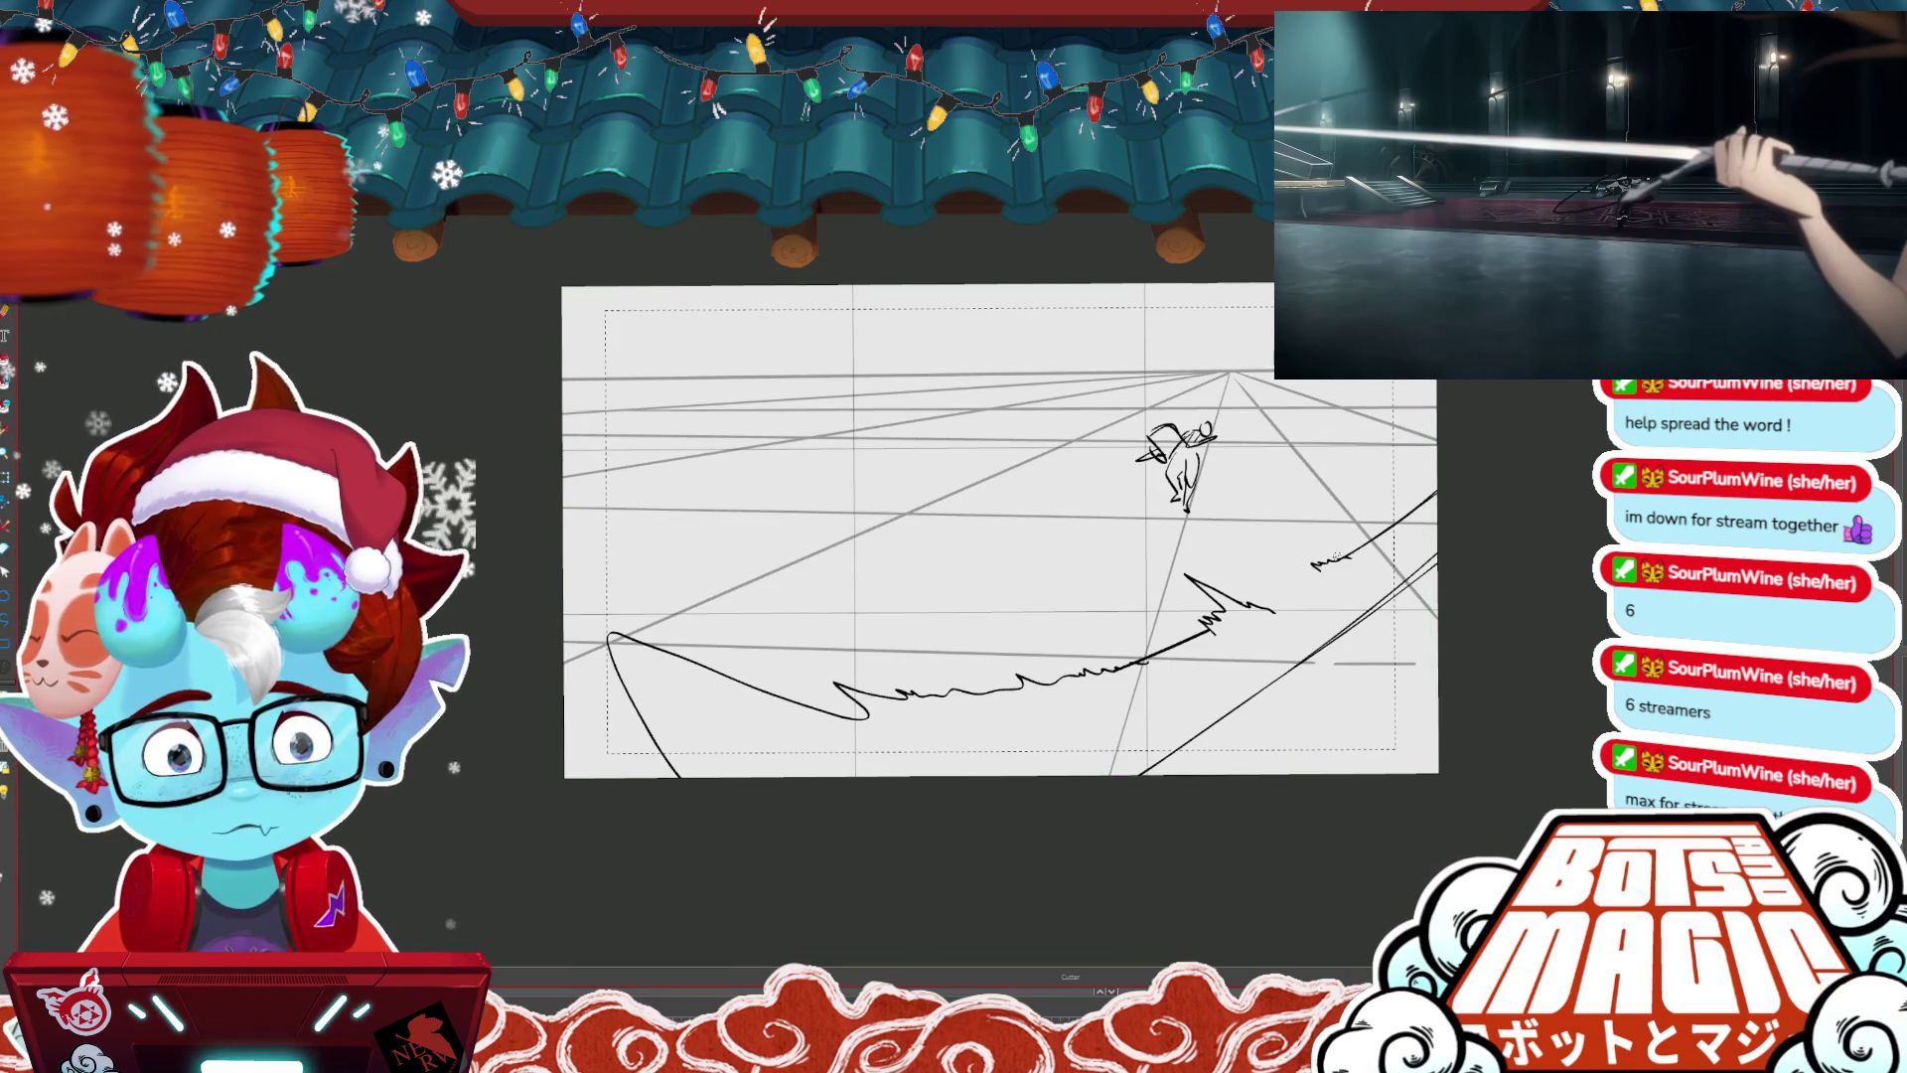
{"action": "key", "text": "ctrl+d"}
{"action": "key", "text": "ctrl+minus"}
- Stretch the wavy water line further left, then switch to the two-figure sketch
{"action": "left_click", "coordinate": [763, 653]}
{"action": "left_click_drag", "start_coordinate": [763, 653], "coordinate": [658, 656]}
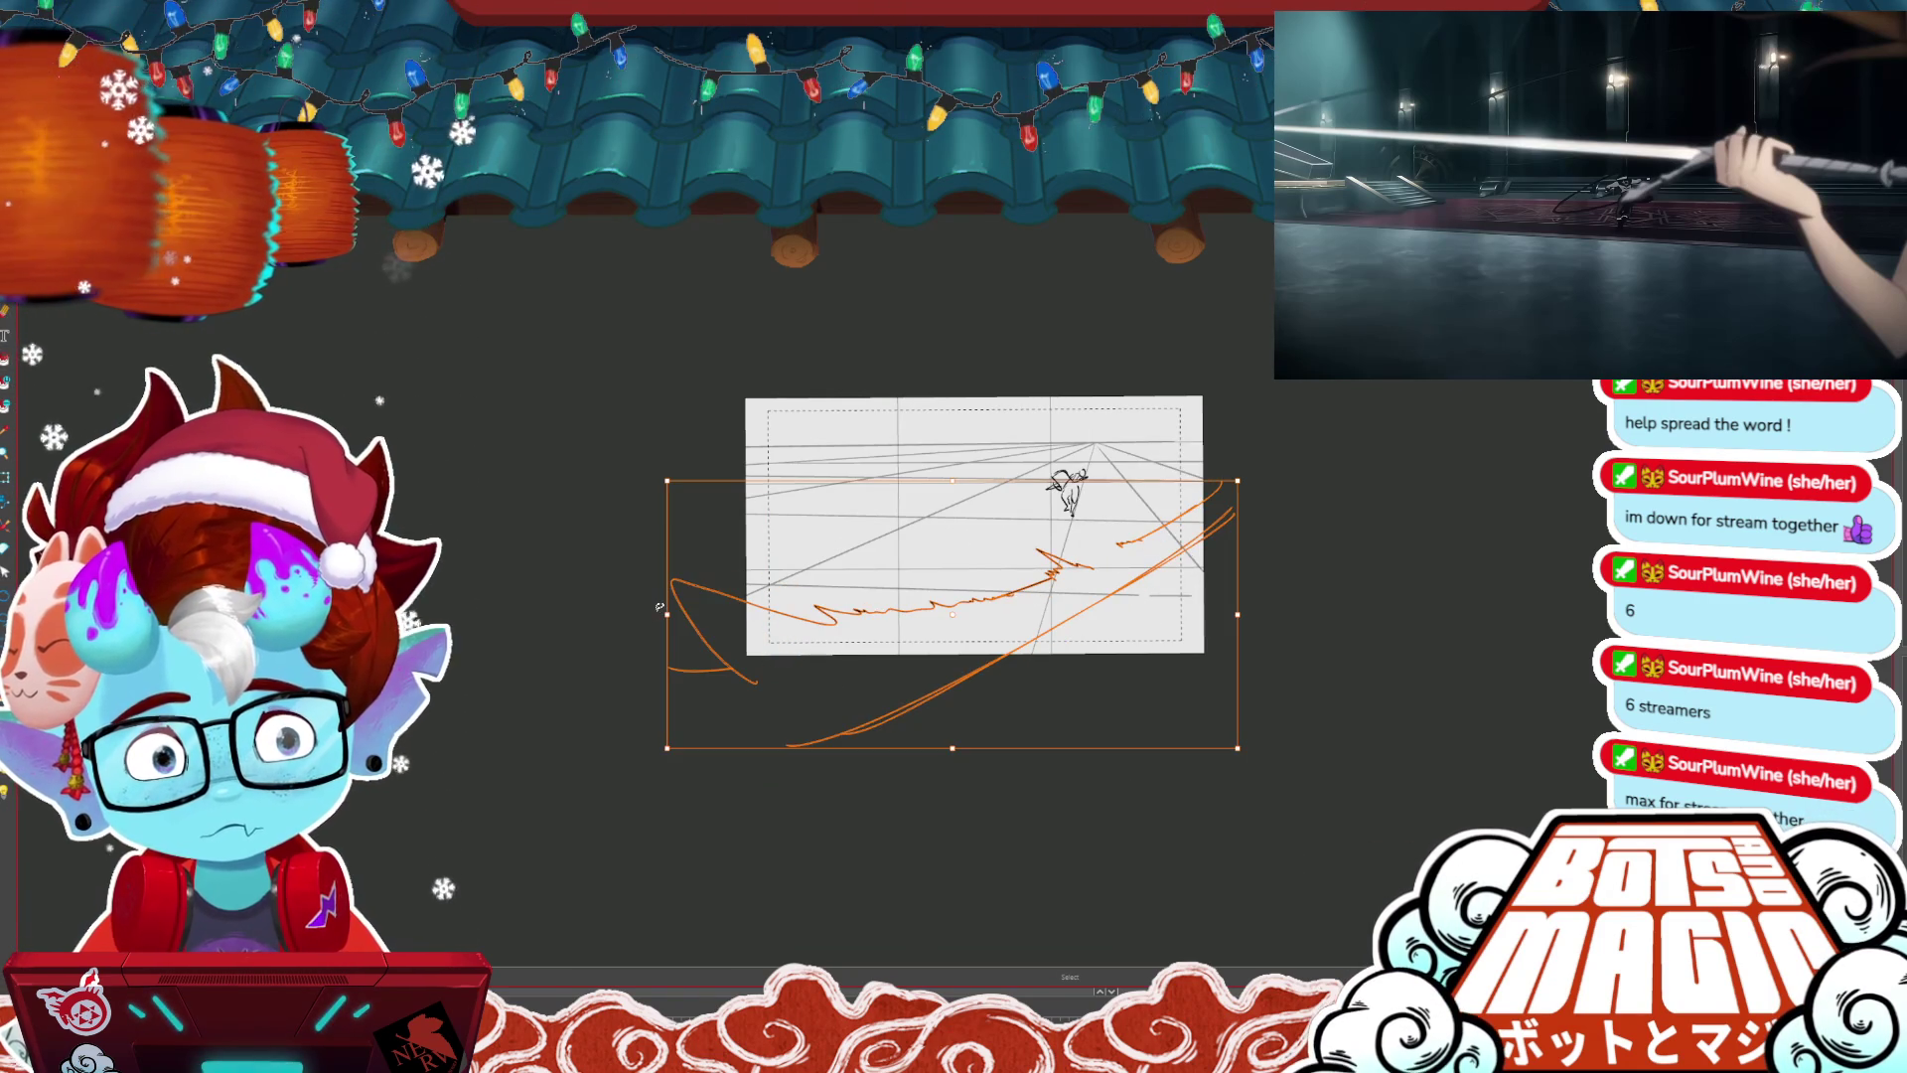
{"action": "key", "text": "ctrl+d"}
{"action": "key", "text": "b"}
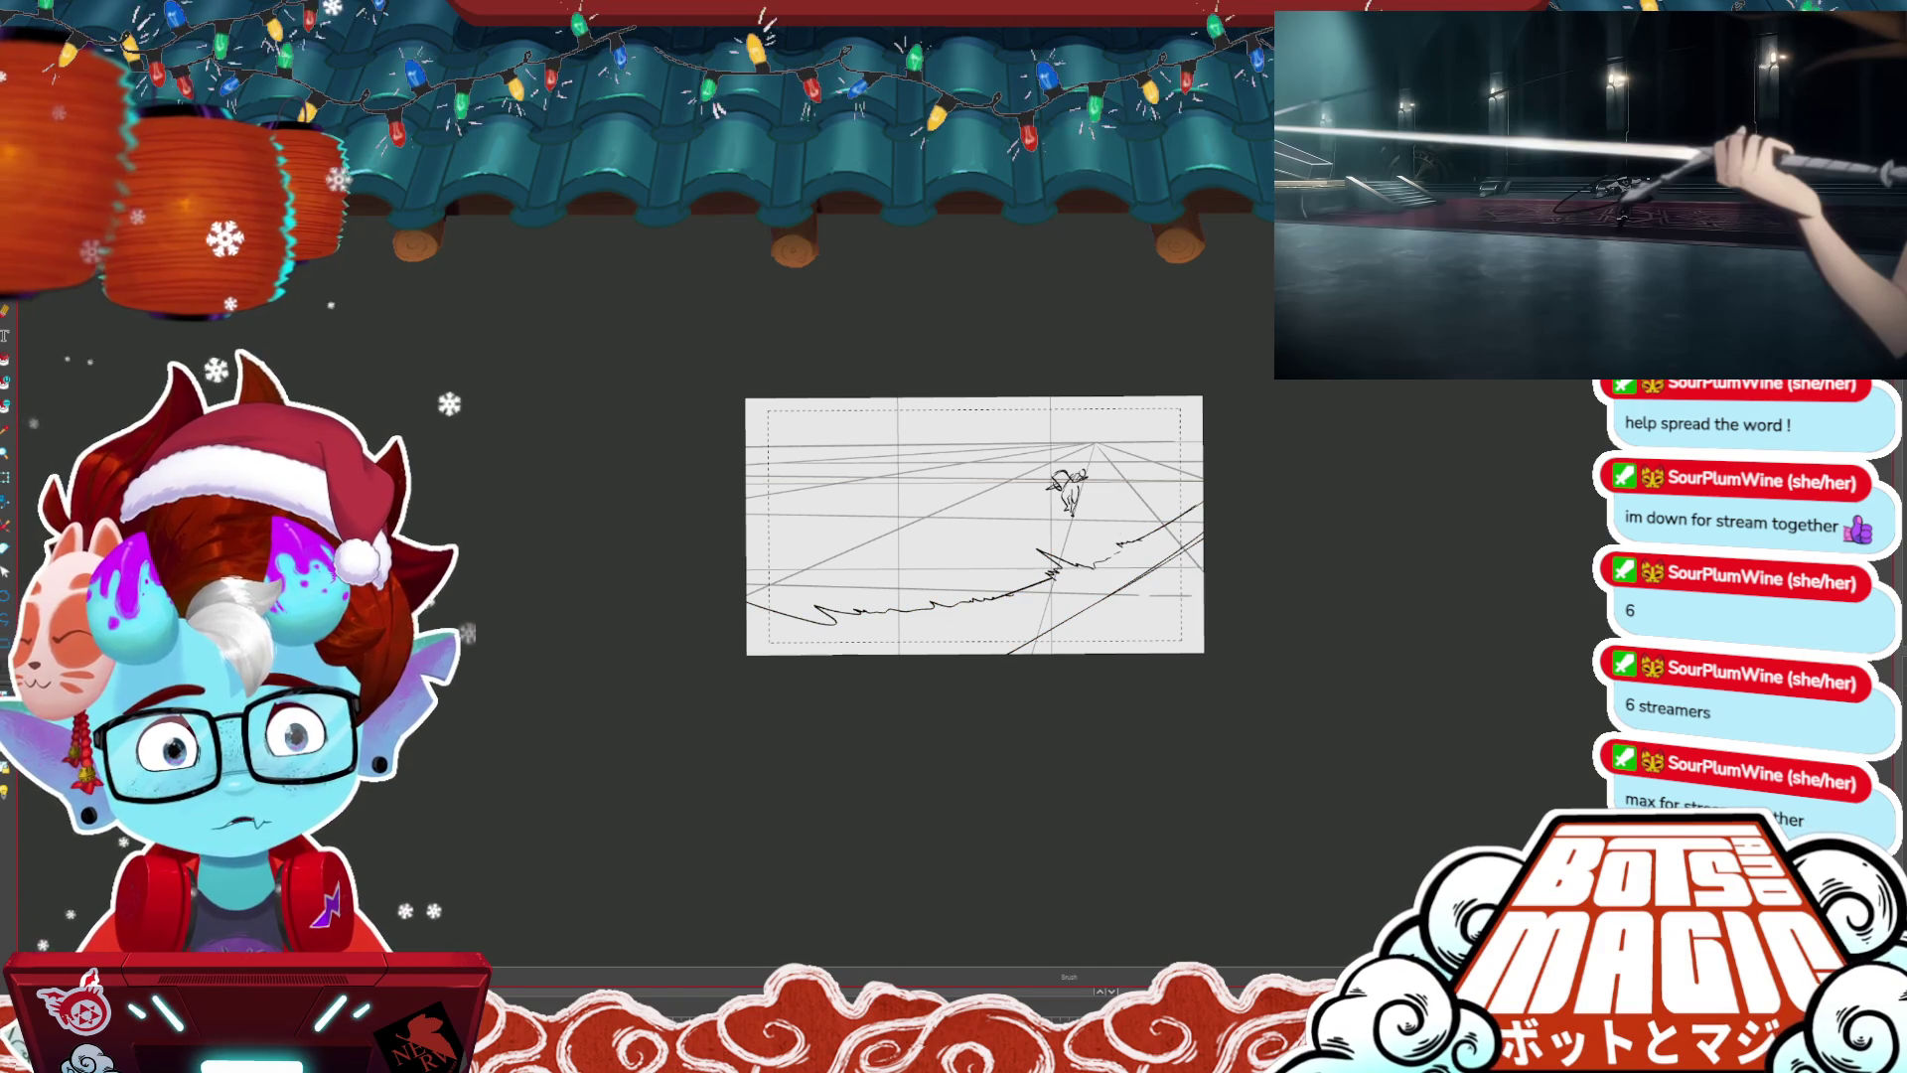
{"action": "key", "text": "ctrl+Tab"}
{"action": "key", "text": "ctrl+Tab"}
{"action": "key", "text": "ctrl+Tab"}
{"action": "key", "text": "ctrl+Tab"}
{"action": "key", "text": "ctrl+Tab"}
{"action": "key", "text": "ctrl+Tab"}
{"action": "key", "text": "ctrl+Tab"}
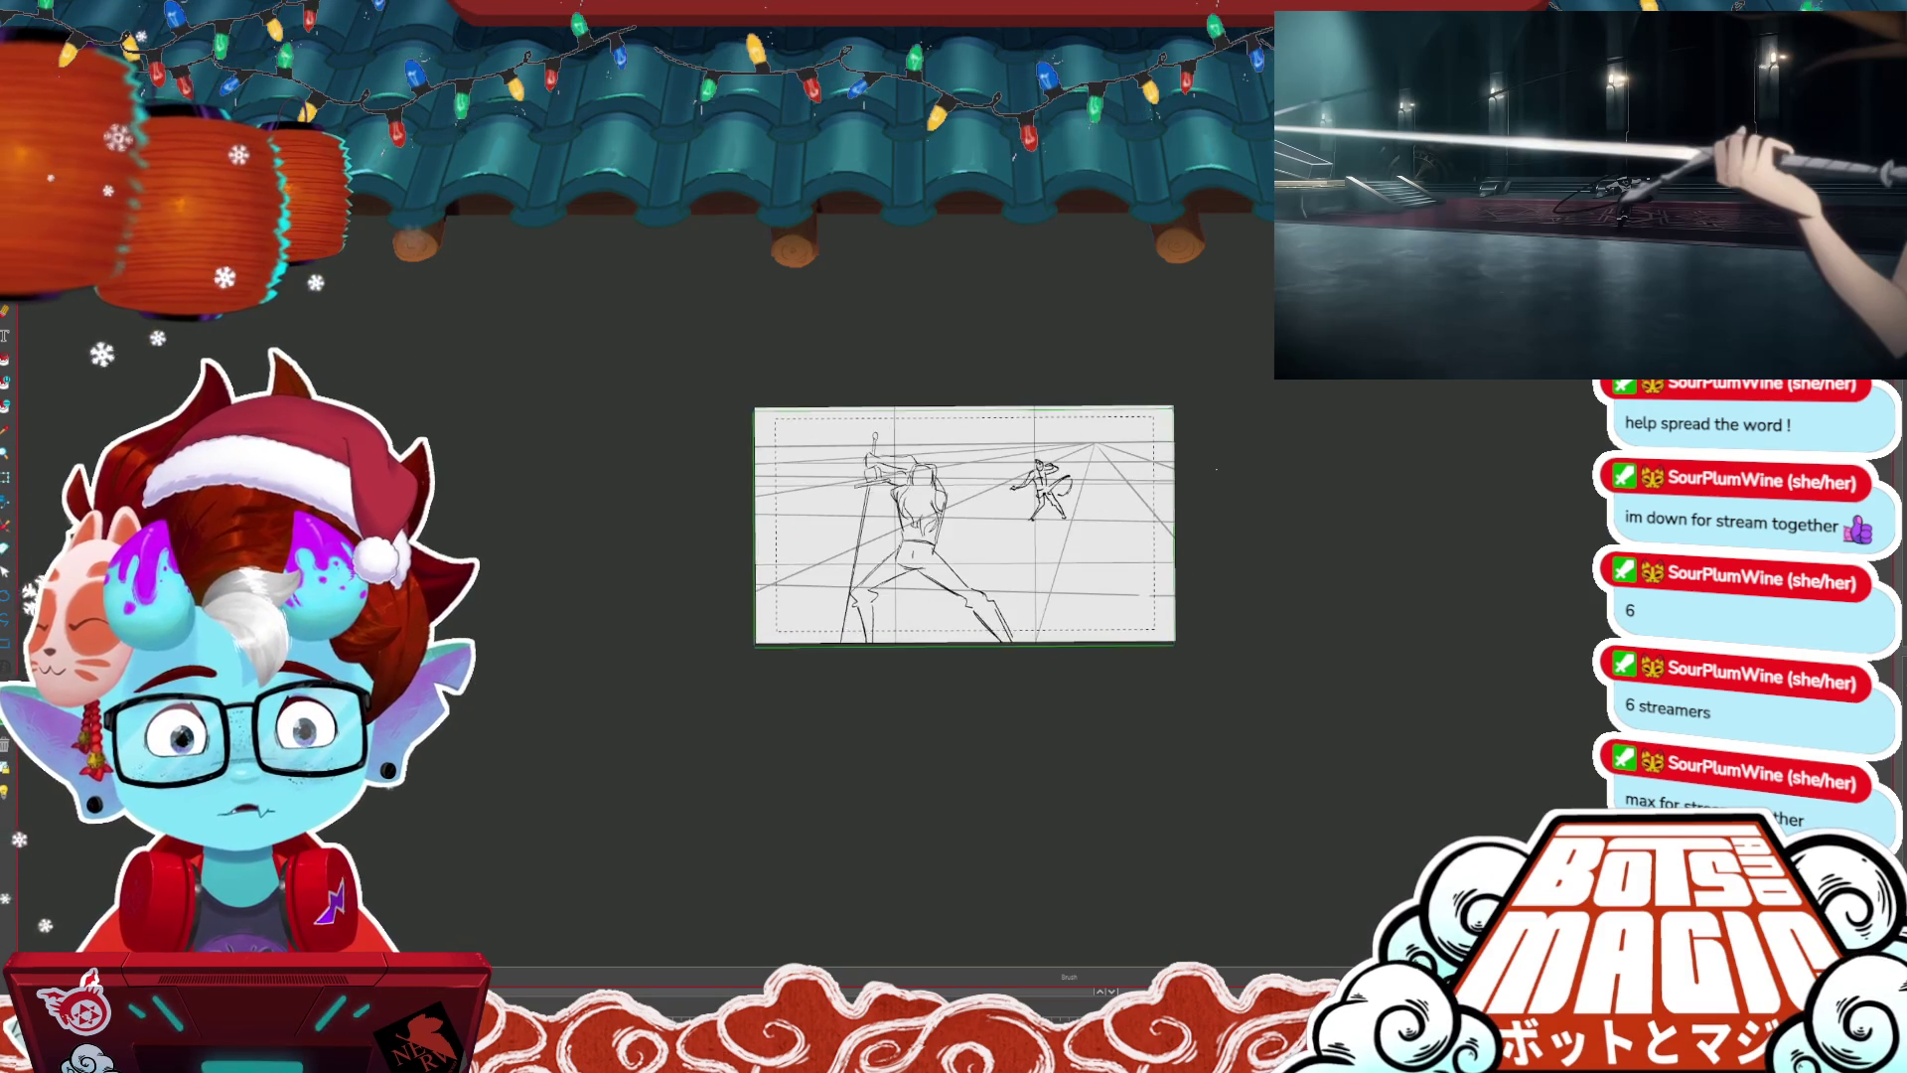
{"action": "key", "text": "ctrl+Tab"}
{"action": "key", "text": "ctrl+Tab"}
{"action": "key", "text": "ctrl+Tab"}
{"action": "key", "text": "ctrl+Tab"}
{"action": "key", "text": "ctrl+Tab"}
{"action": "key", "text": "ctrl+Tab"}
- Flip back and forth through the open duel sketch documents with Ctrl+Tab and Ctrl+Shift+Tab
{"action": "key", "text": "ctrl+Tab"}
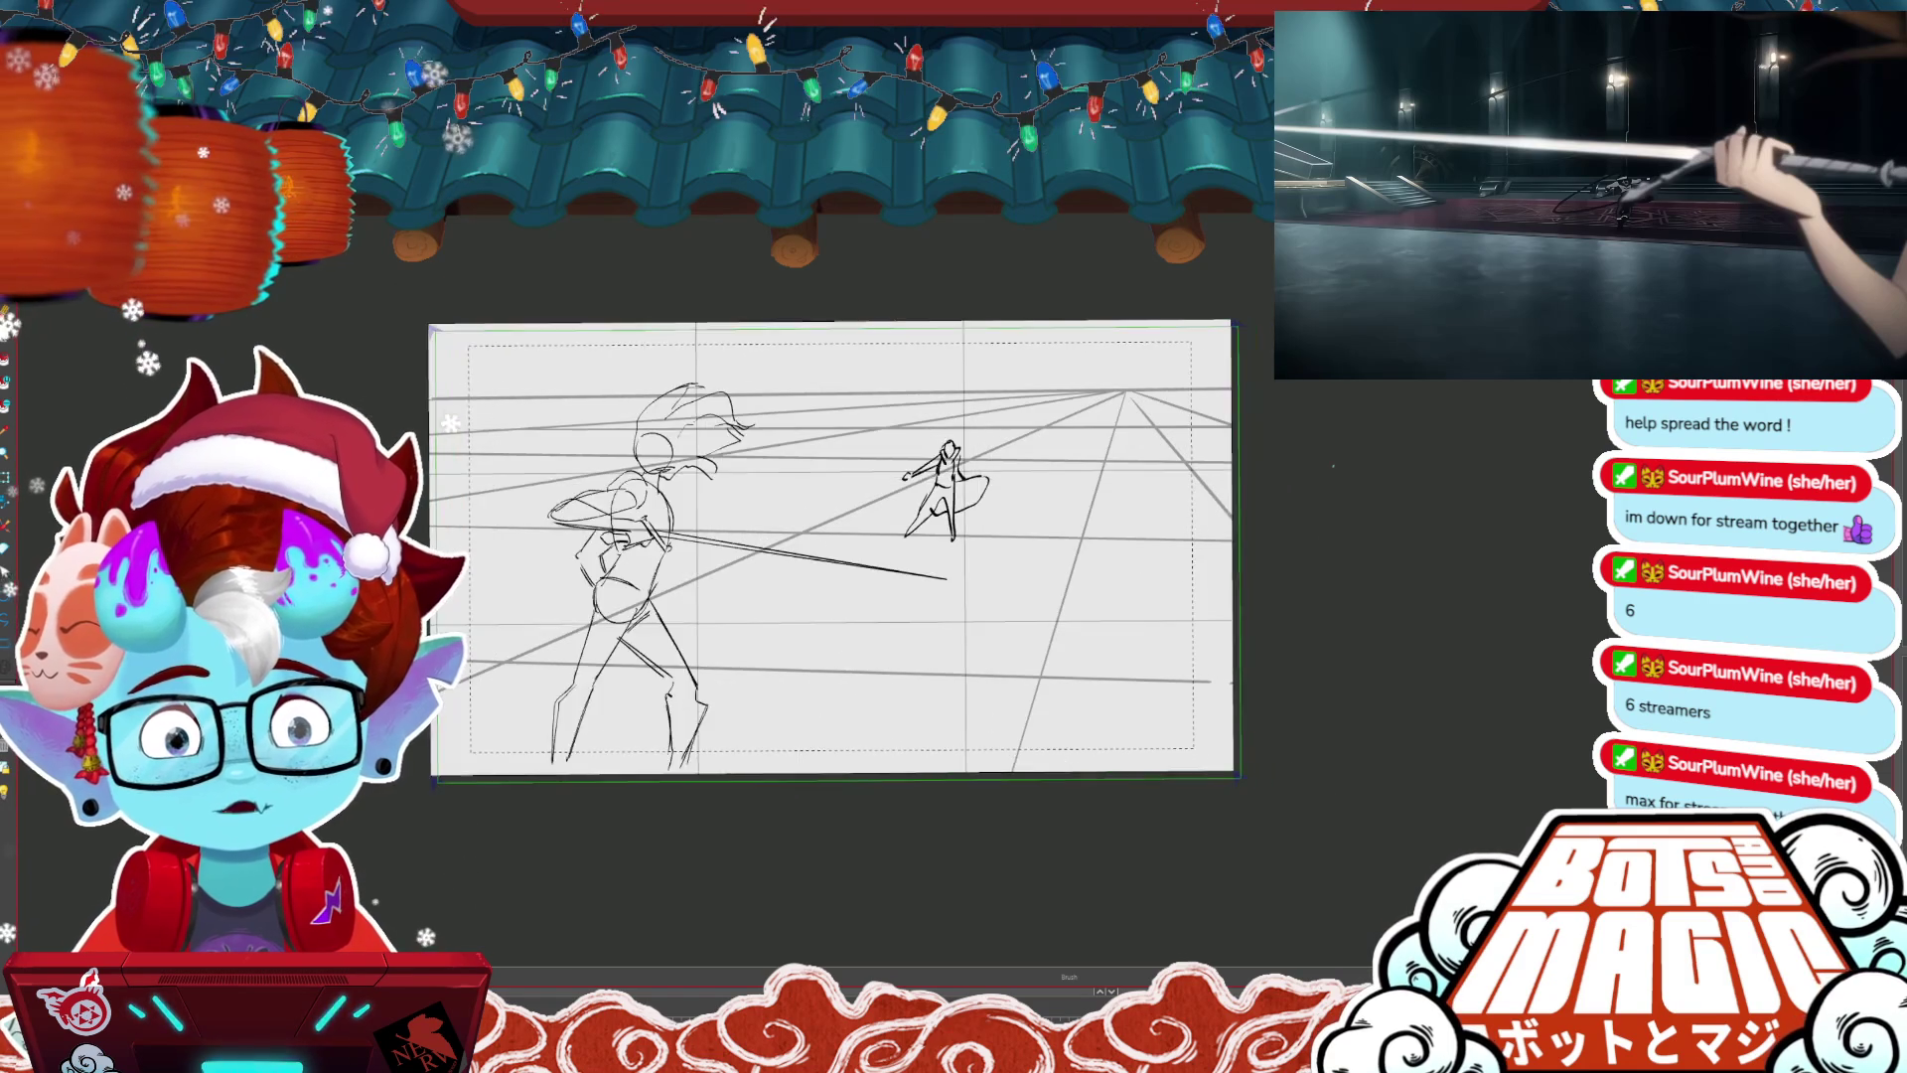
{"action": "key", "text": "ctrl+Tab"}
{"action": "key", "text": "ctrl+Tab"}
{"action": "key", "text": "ctrl+Tab"}
{"action": "key", "text": "ctrl+Tab"}
{"action": "key", "text": "ctrl+Tab"}
{"action": "key", "text": "ctrl+Tab"}
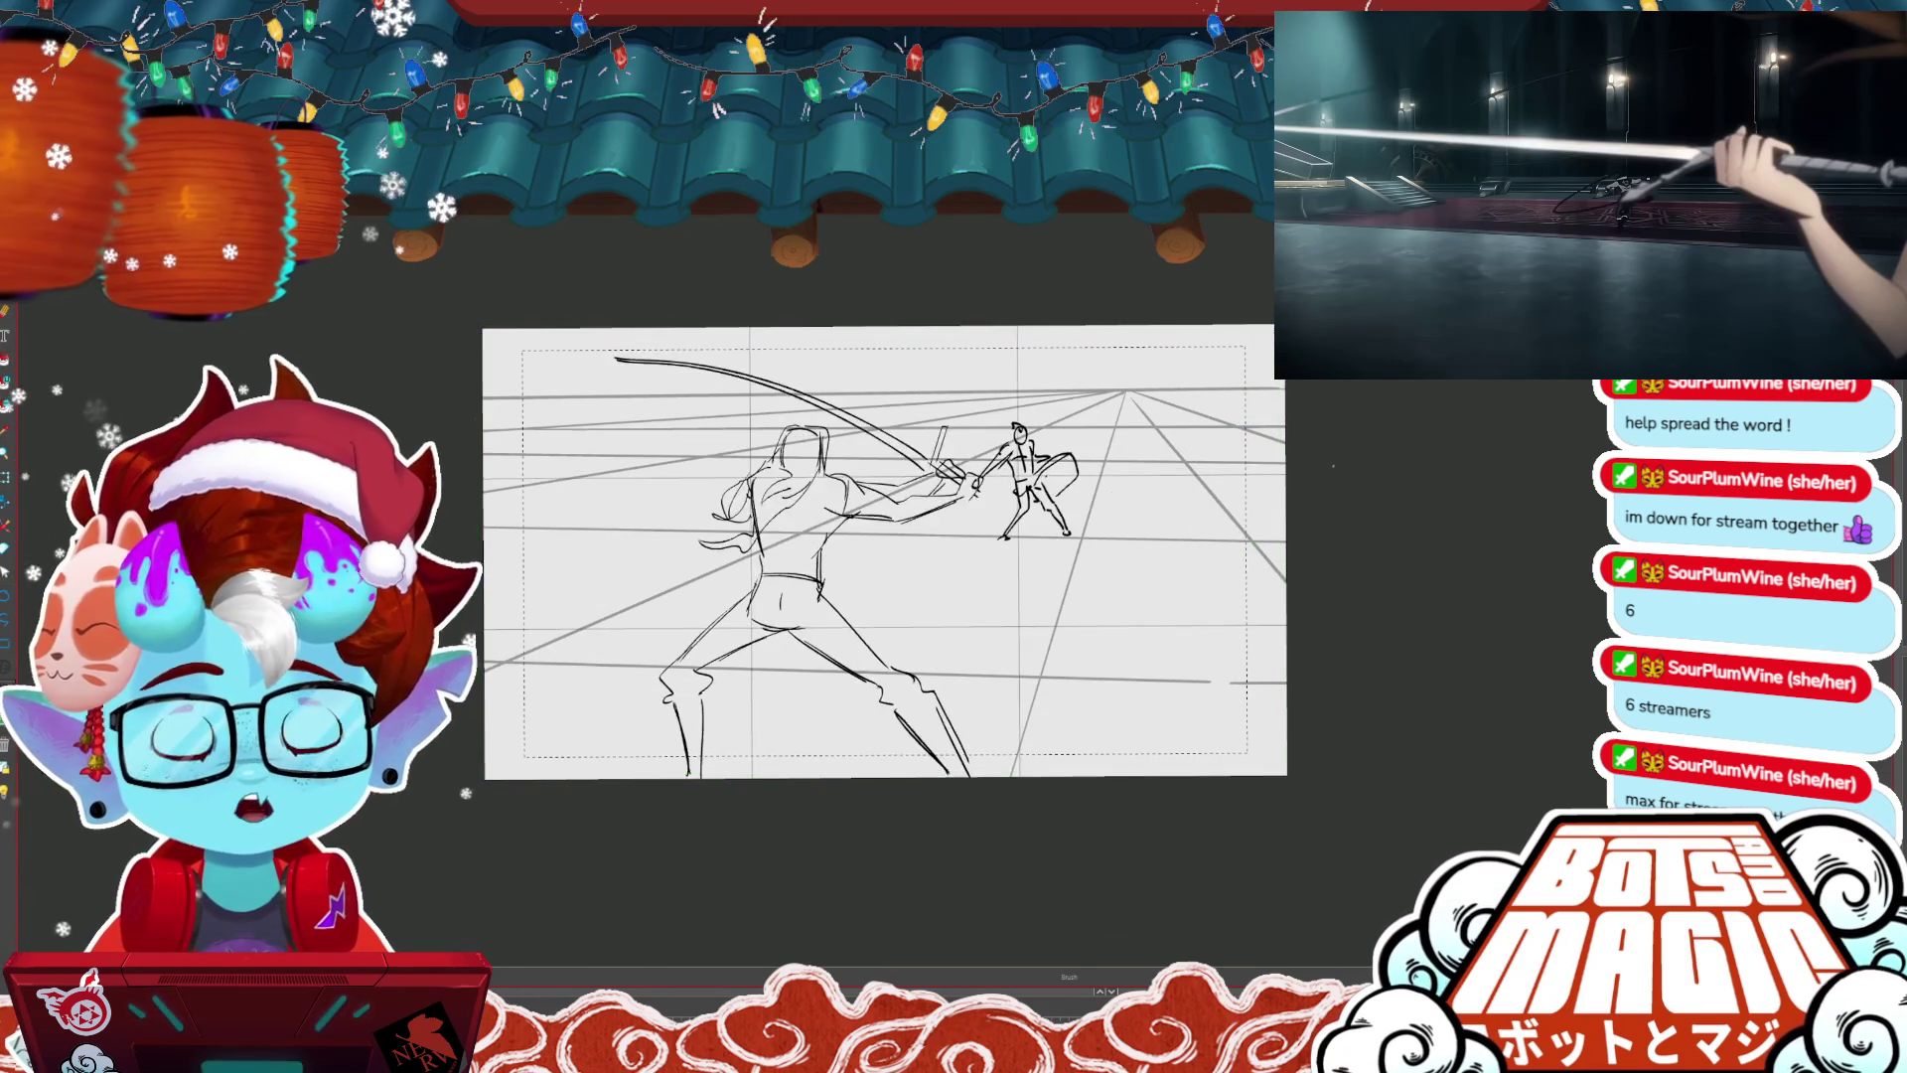
{"action": "key", "text": "ctrl+Tab"}
{"action": "key", "text": "ctrl+Tab"}
{"action": "key", "text": "ctrl+Tab"}
{"action": "key", "text": "ctrl+shift+Tab"}
{"action": "key", "text": "ctrl+Tab"}
{"action": "key", "text": "ctrl+Tab"}
{"action": "key", "text": "ctrl+Tab"}
{"action": "key", "text": "ctrl+Tab"}
{"action": "key", "text": "ctrl+Tab"}
{"action": "key", "text": "ctrl+Tab"}
{"action": "key", "text": "ctrl+Tab"}
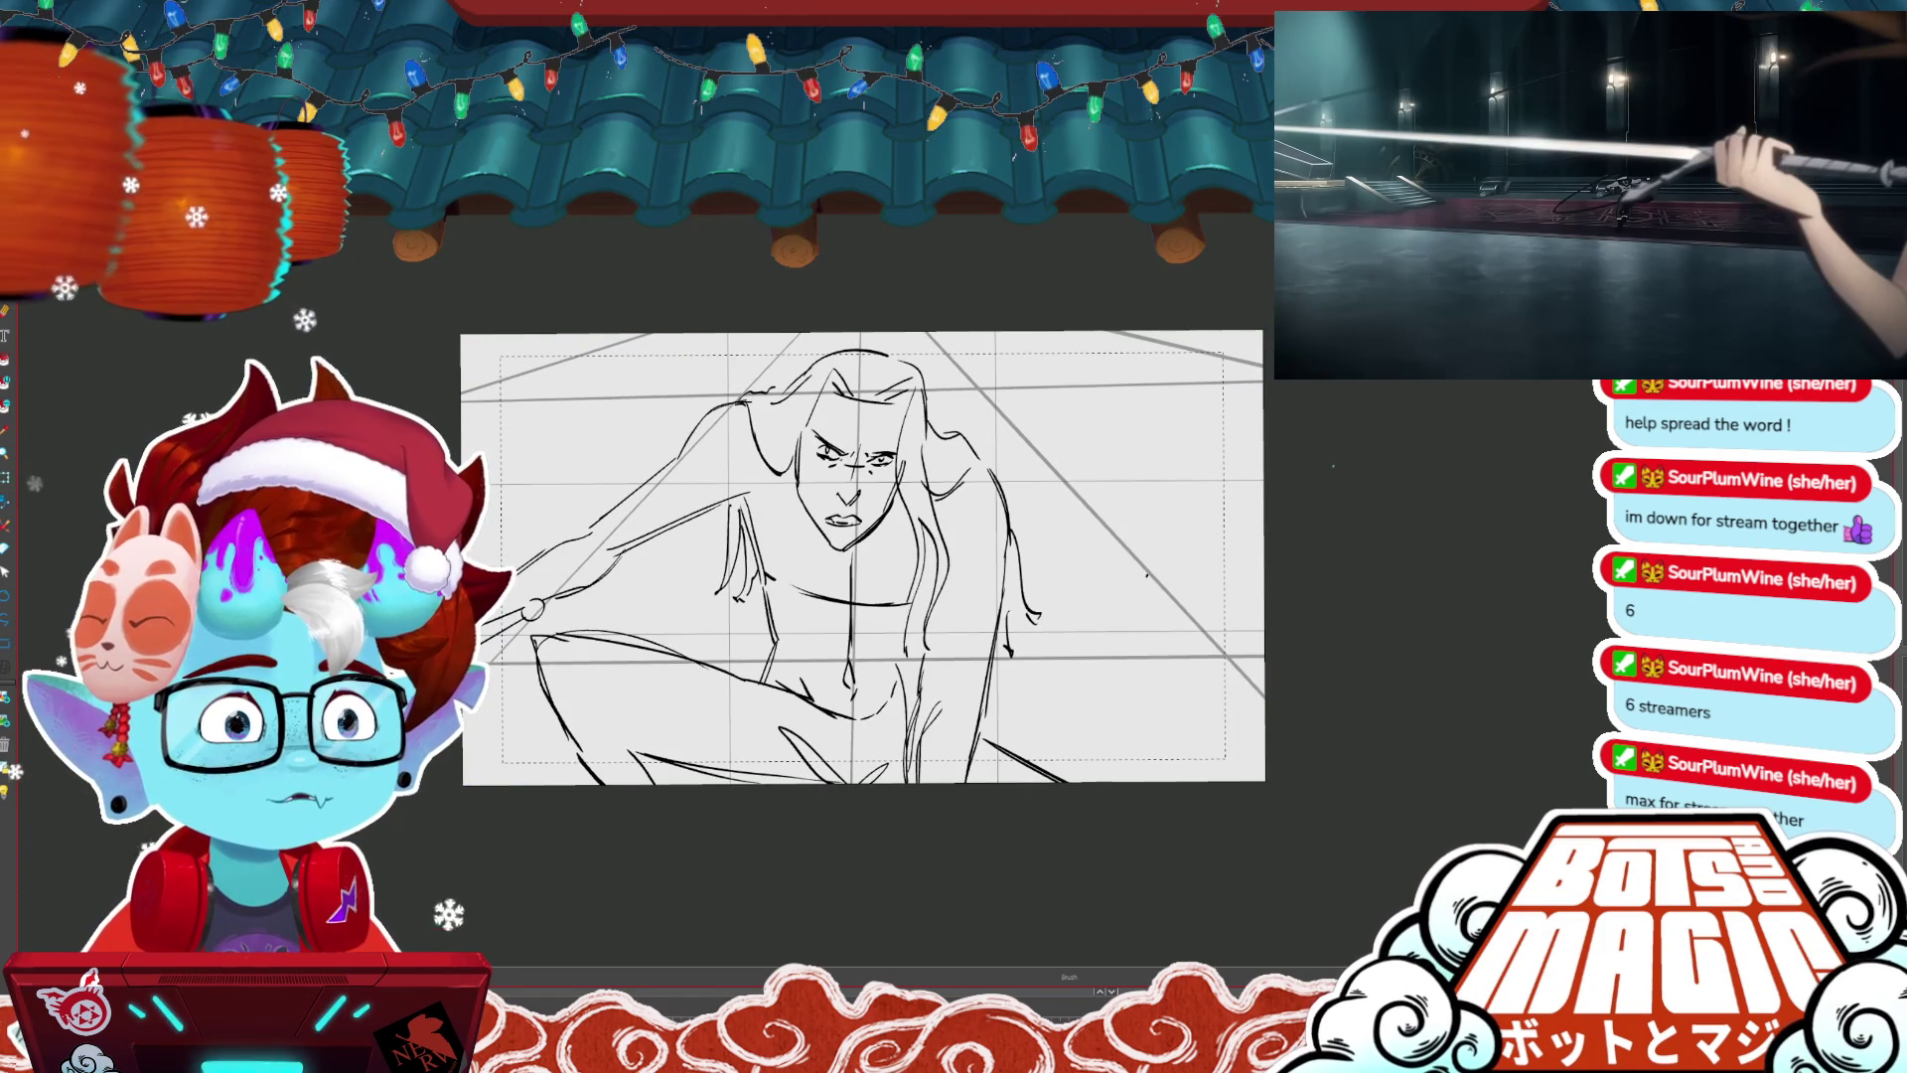
{"action": "key", "text": "ctrl+Tab"}
{"action": "key", "text": "ctrl+Tab"}
{"action": "key", "text": "ctrl+Tab"}
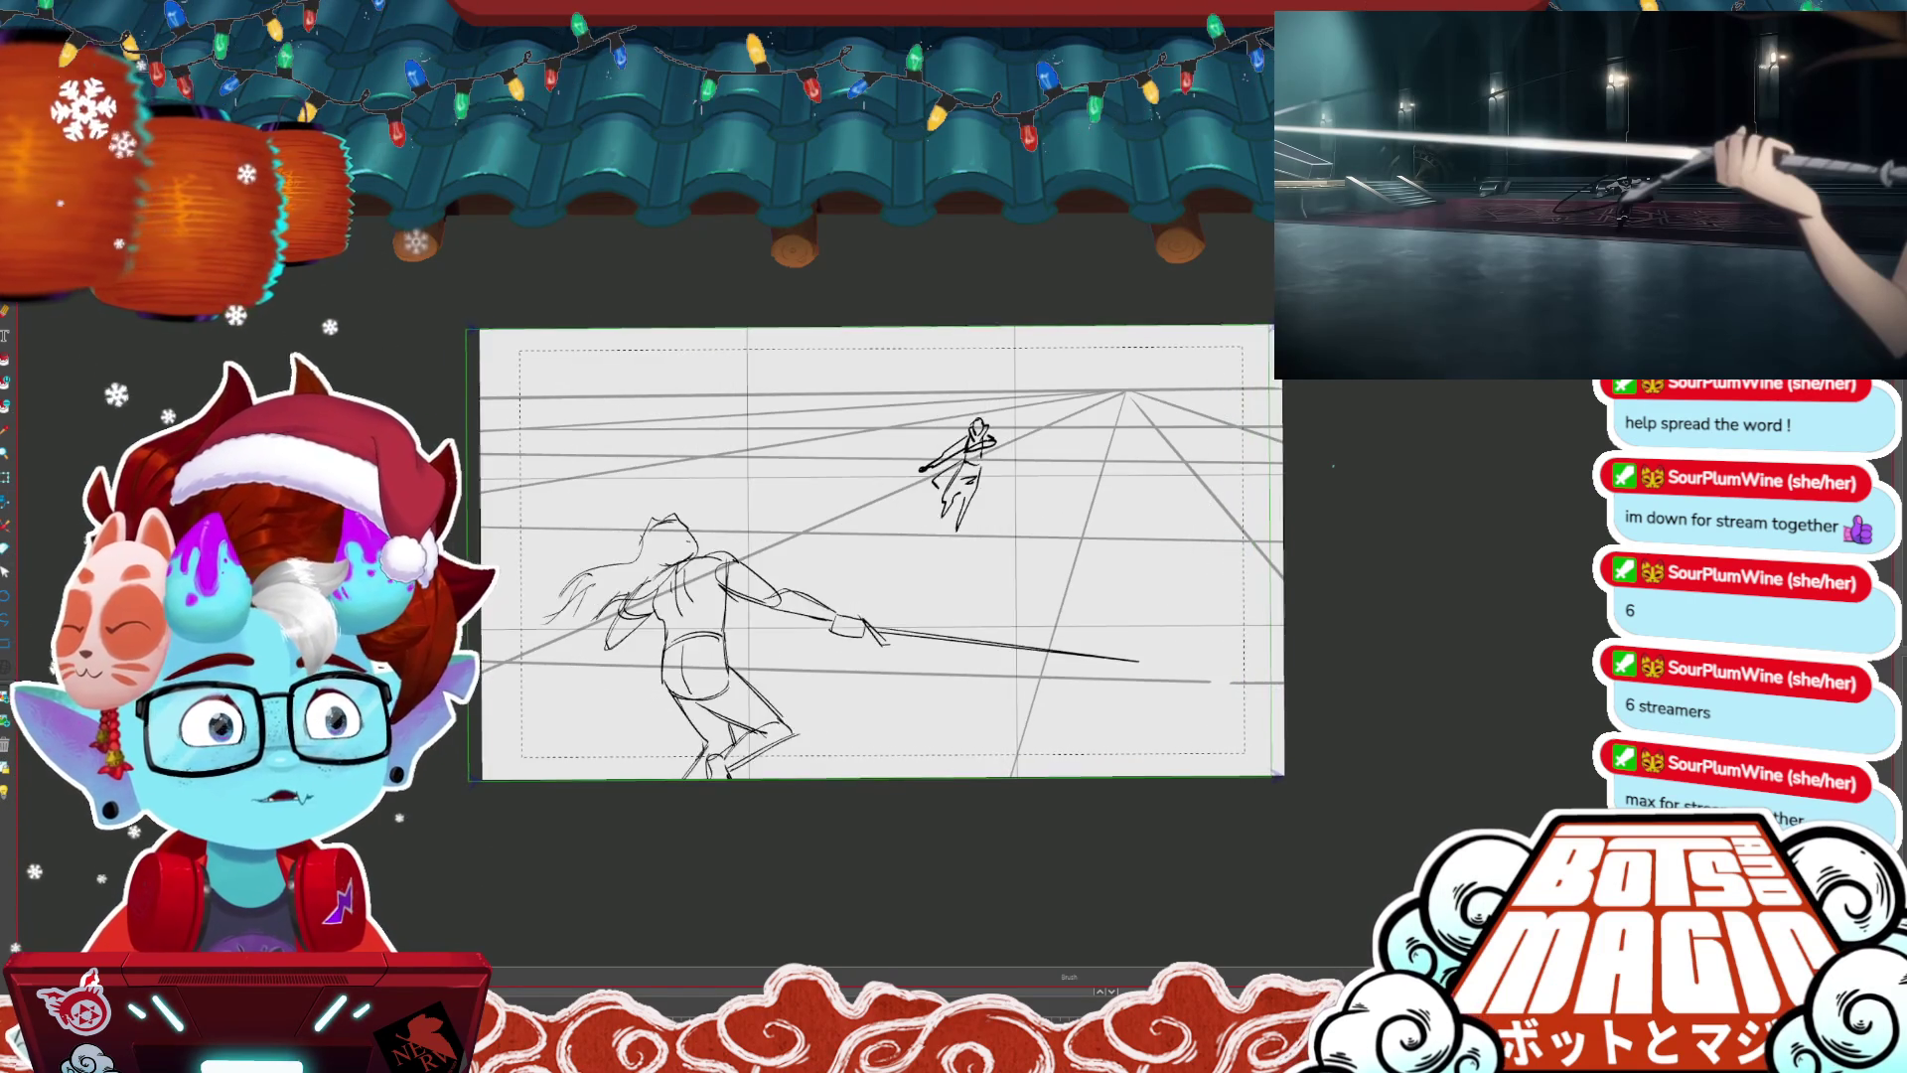
{"action": "key", "text": "ctrl+Tab"}
{"action": "key", "text": "ctrl+Tab"}
{"action": "key", "text": "ctrl+Tab"}
{"action": "key", "text": "ctrl+Tab"}
{"action": "key", "text": "ctrl+Tab"}
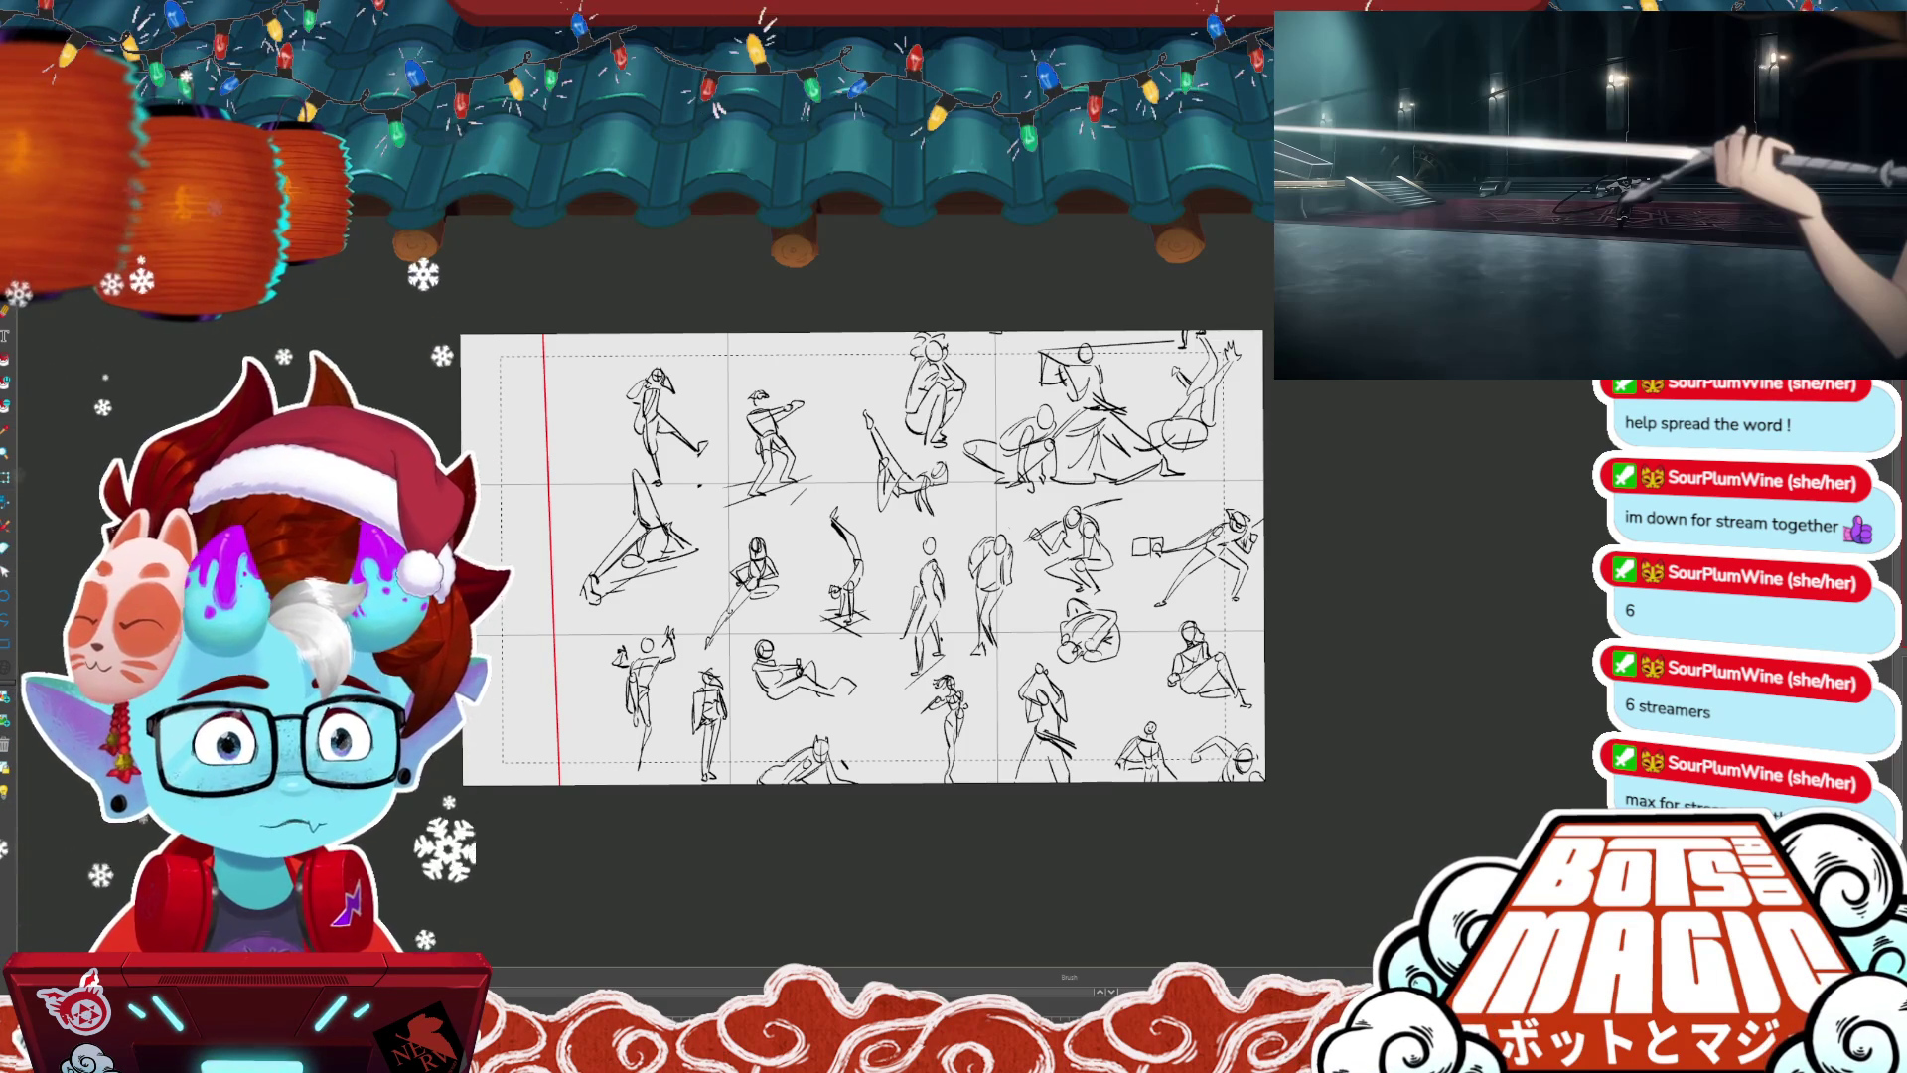
- Save the project and pan across the 30 SEC gesture poses
{"action": "key", "text": "ctrl+s"}
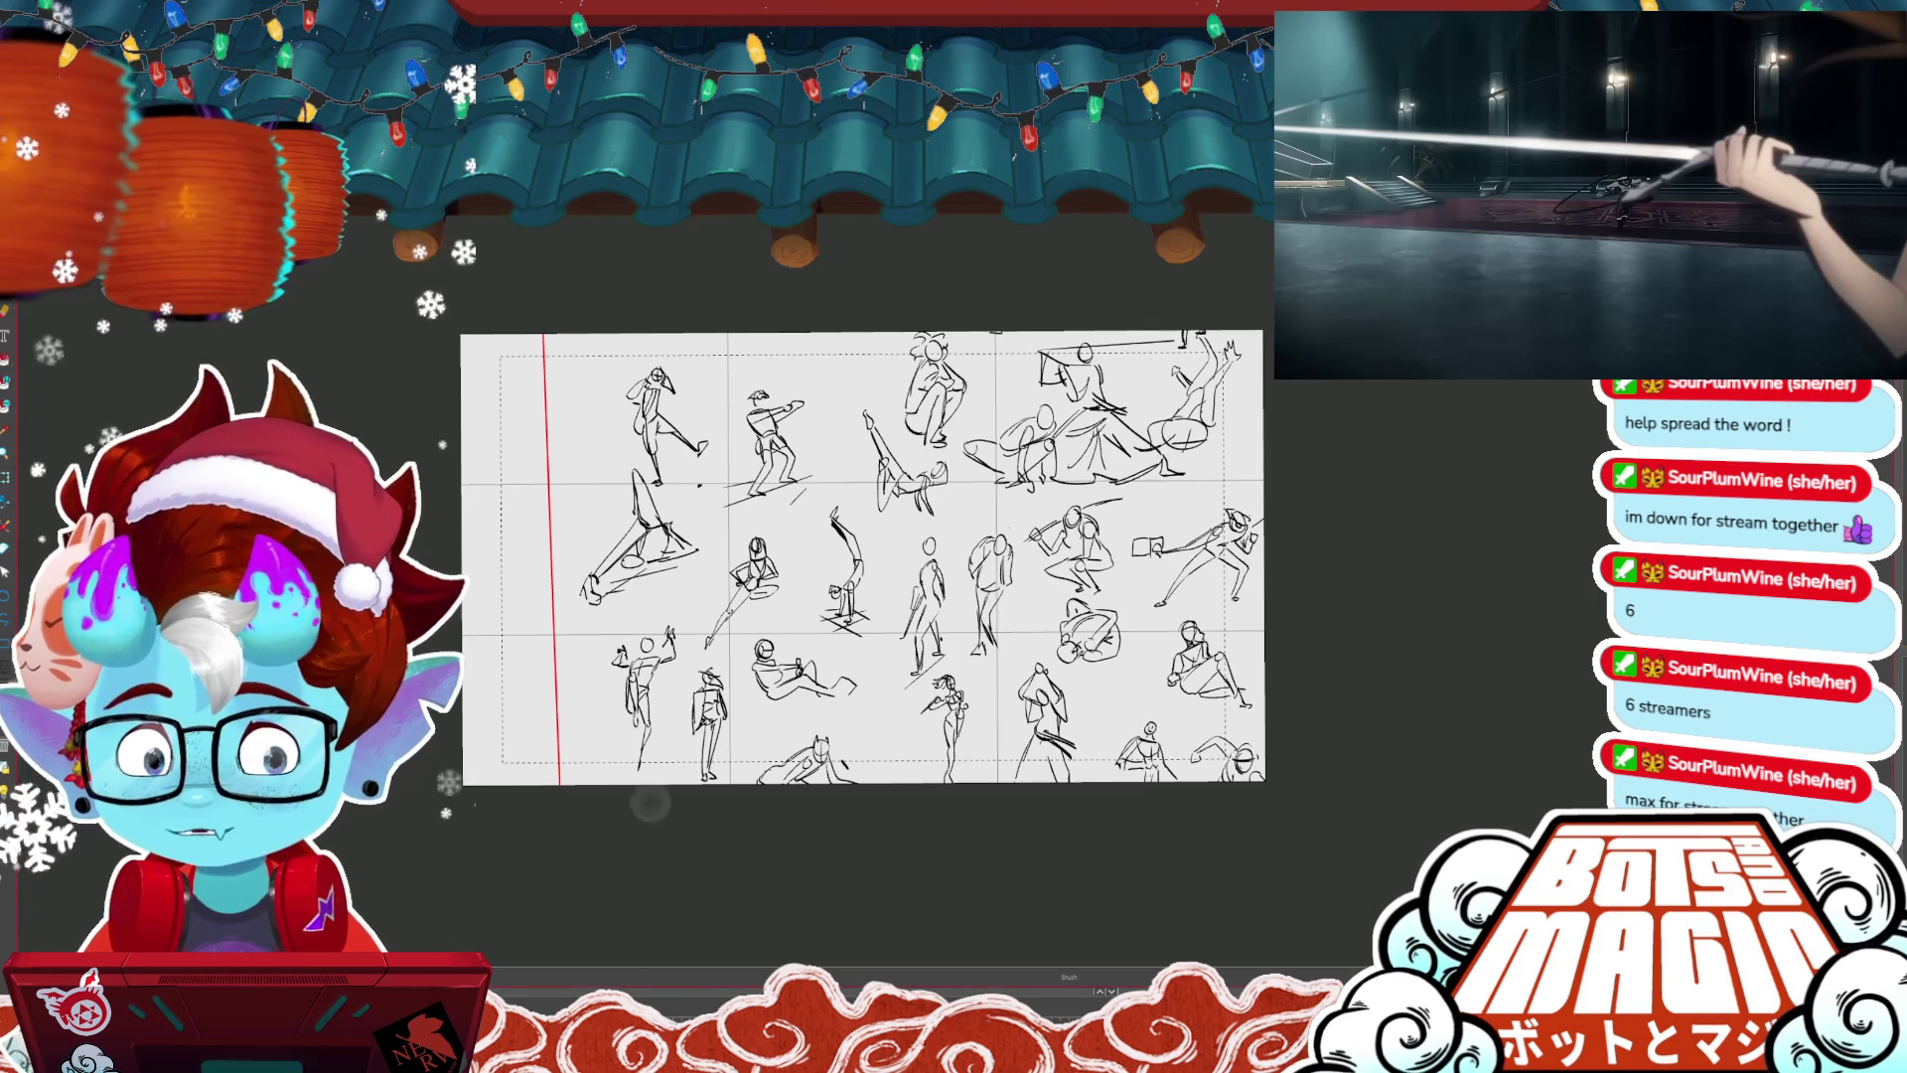
{"action": "scroll", "coordinate": [953, 556], "scroll_direction": "down", "scroll_amount": 3}
{"action": "scroll", "coordinate": [953, 557], "scroll_direction": "up", "scroll_amount": 3}
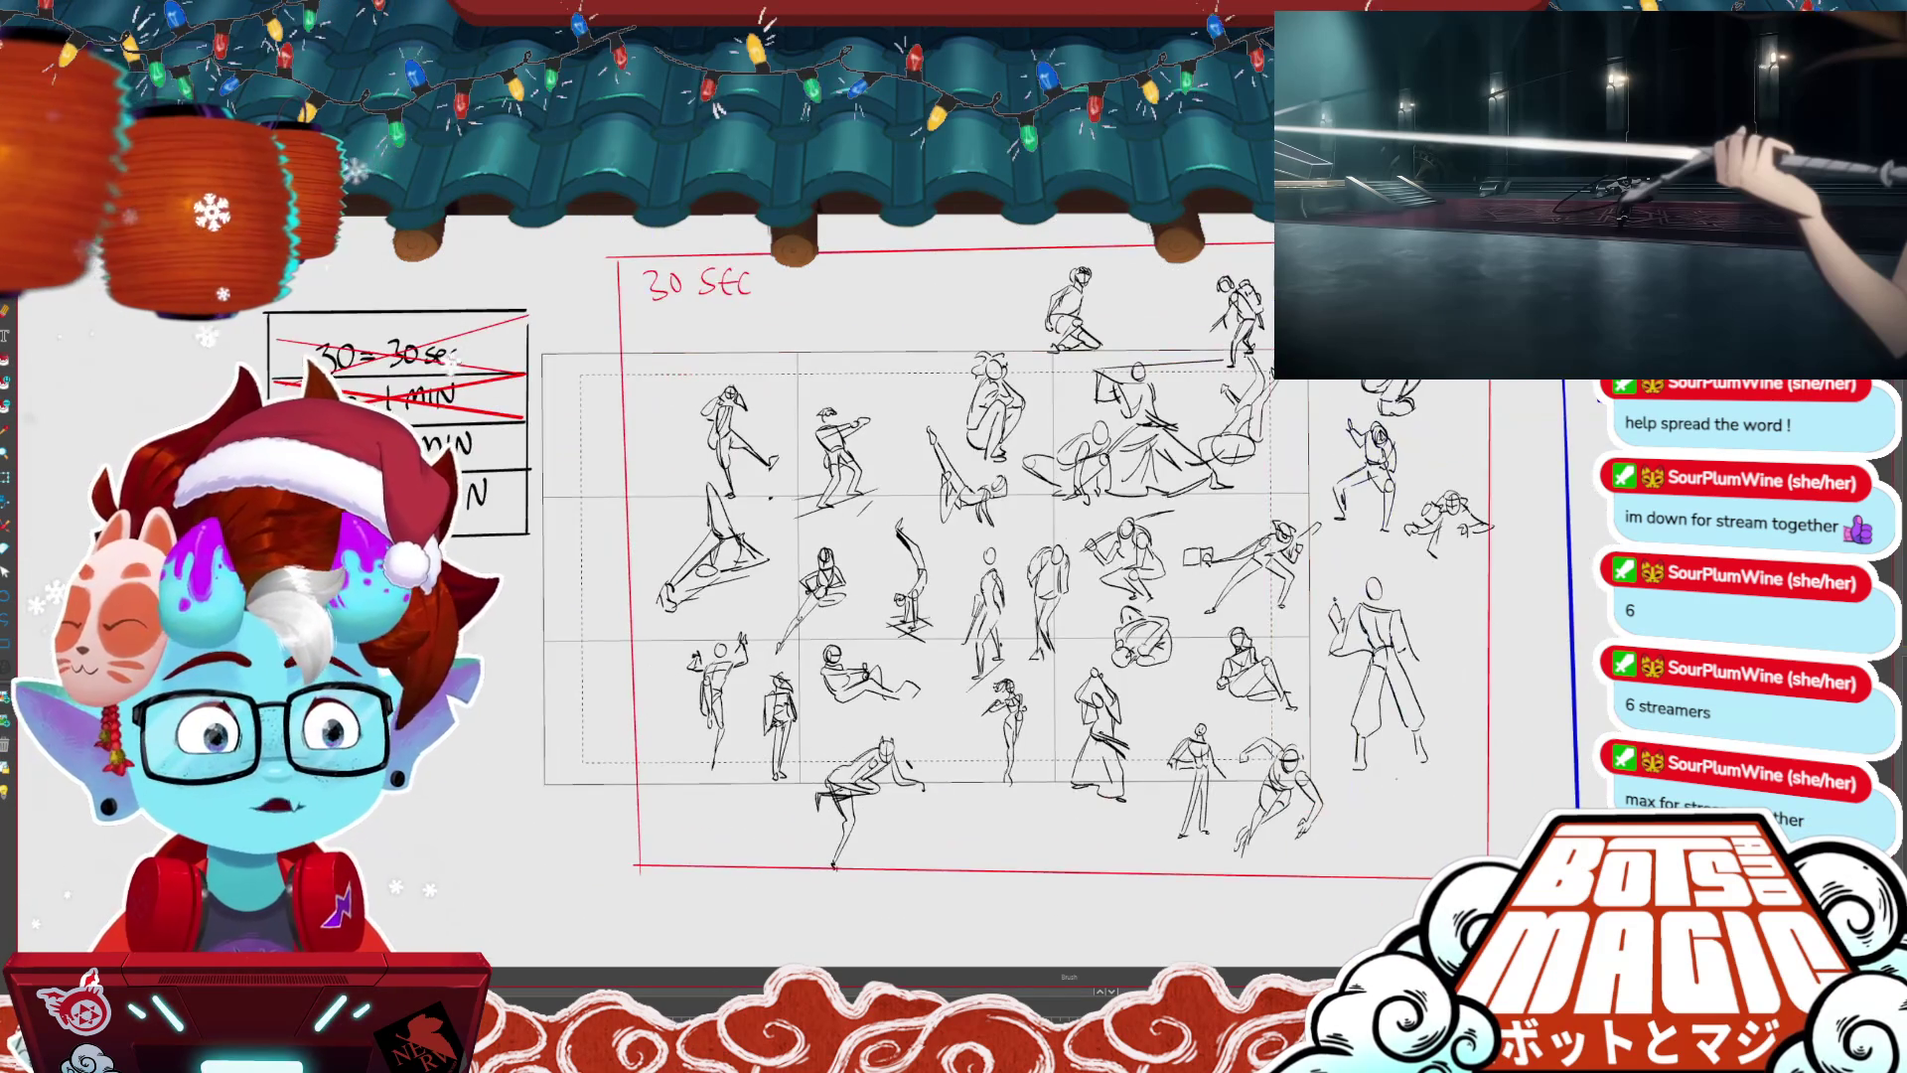
{"action": "left_click_drag", "start_coordinate": [953, 556], "coordinate": [992, 539]}
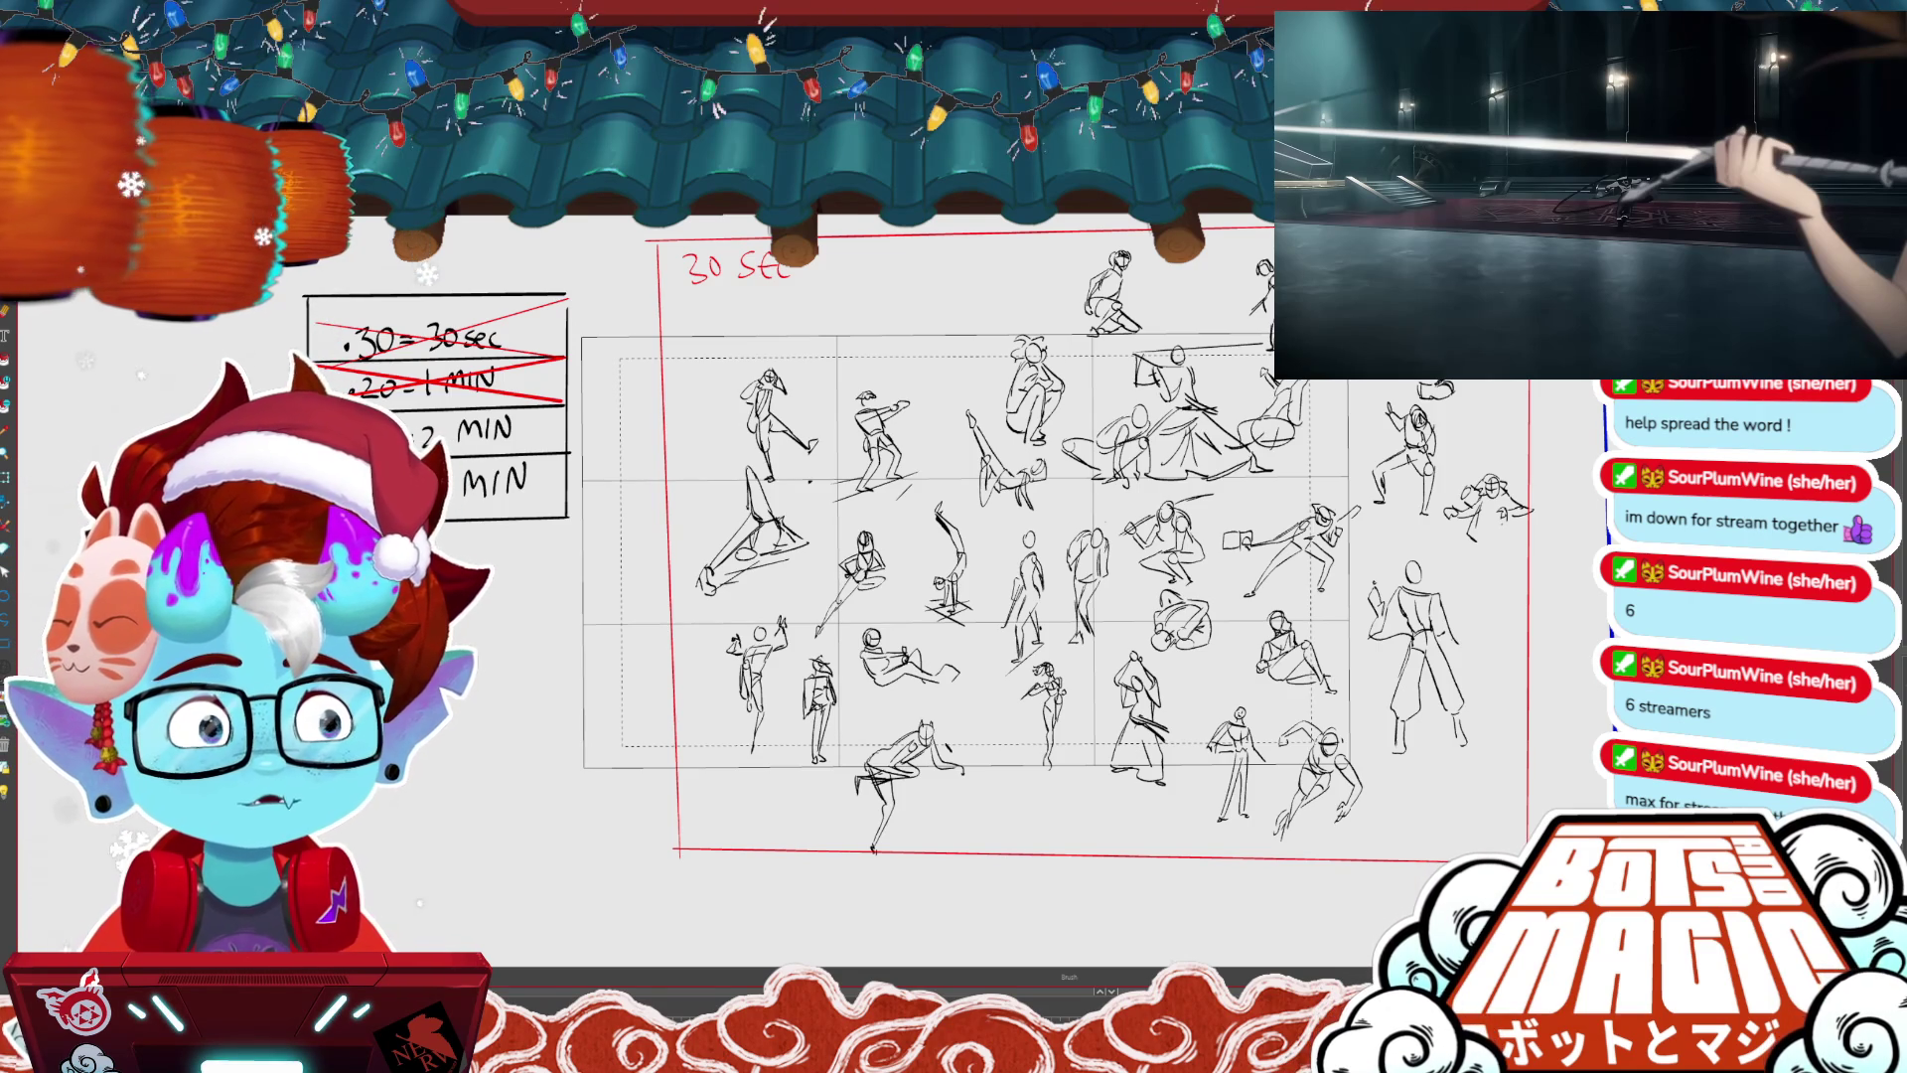
{"action": "left_click_drag", "start_coordinate": [953, 556], "coordinate": [854, 568]}
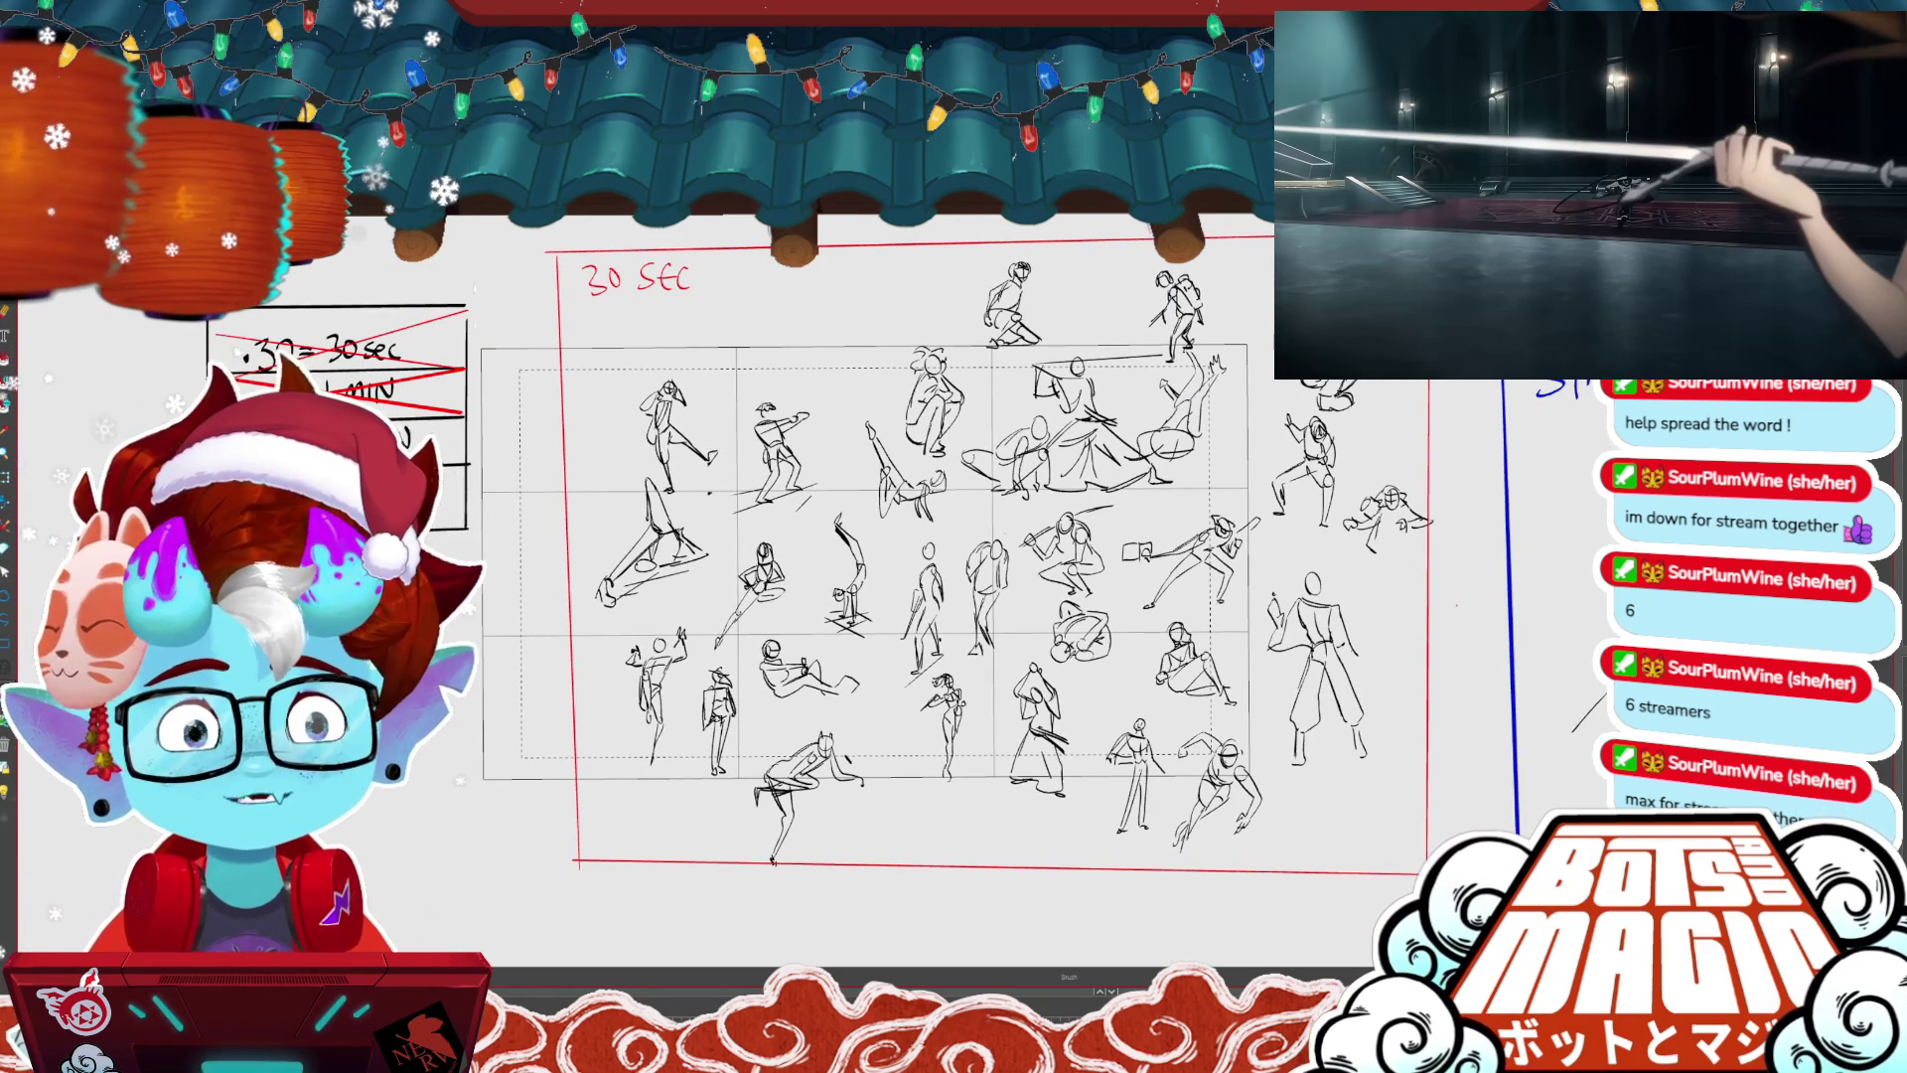
{"action": "left_click_drag", "start_coordinate": [953, 556], "coordinate": [1024, 561]}
{"action": "scroll", "coordinate": [953, 556], "scroll_direction": "down", "scroll_amount": 3}
- Move the view up to the 1 MIN sketches and onto the sword and pose sketches
{"action": "left_click_drag", "start_coordinate": [1175, 149], "coordinate": [1175, 497]}
{"action": "scroll", "coordinate": [1175, 498], "scroll_direction": "up", "scroll_amount": 5}
{"action": "scroll", "coordinate": [1277, 438], "scroll_direction": "down", "scroll_amount": 3}
{"action": "scroll", "coordinate": [1243, 455], "scroll_direction": "up", "scroll_amount": 1}
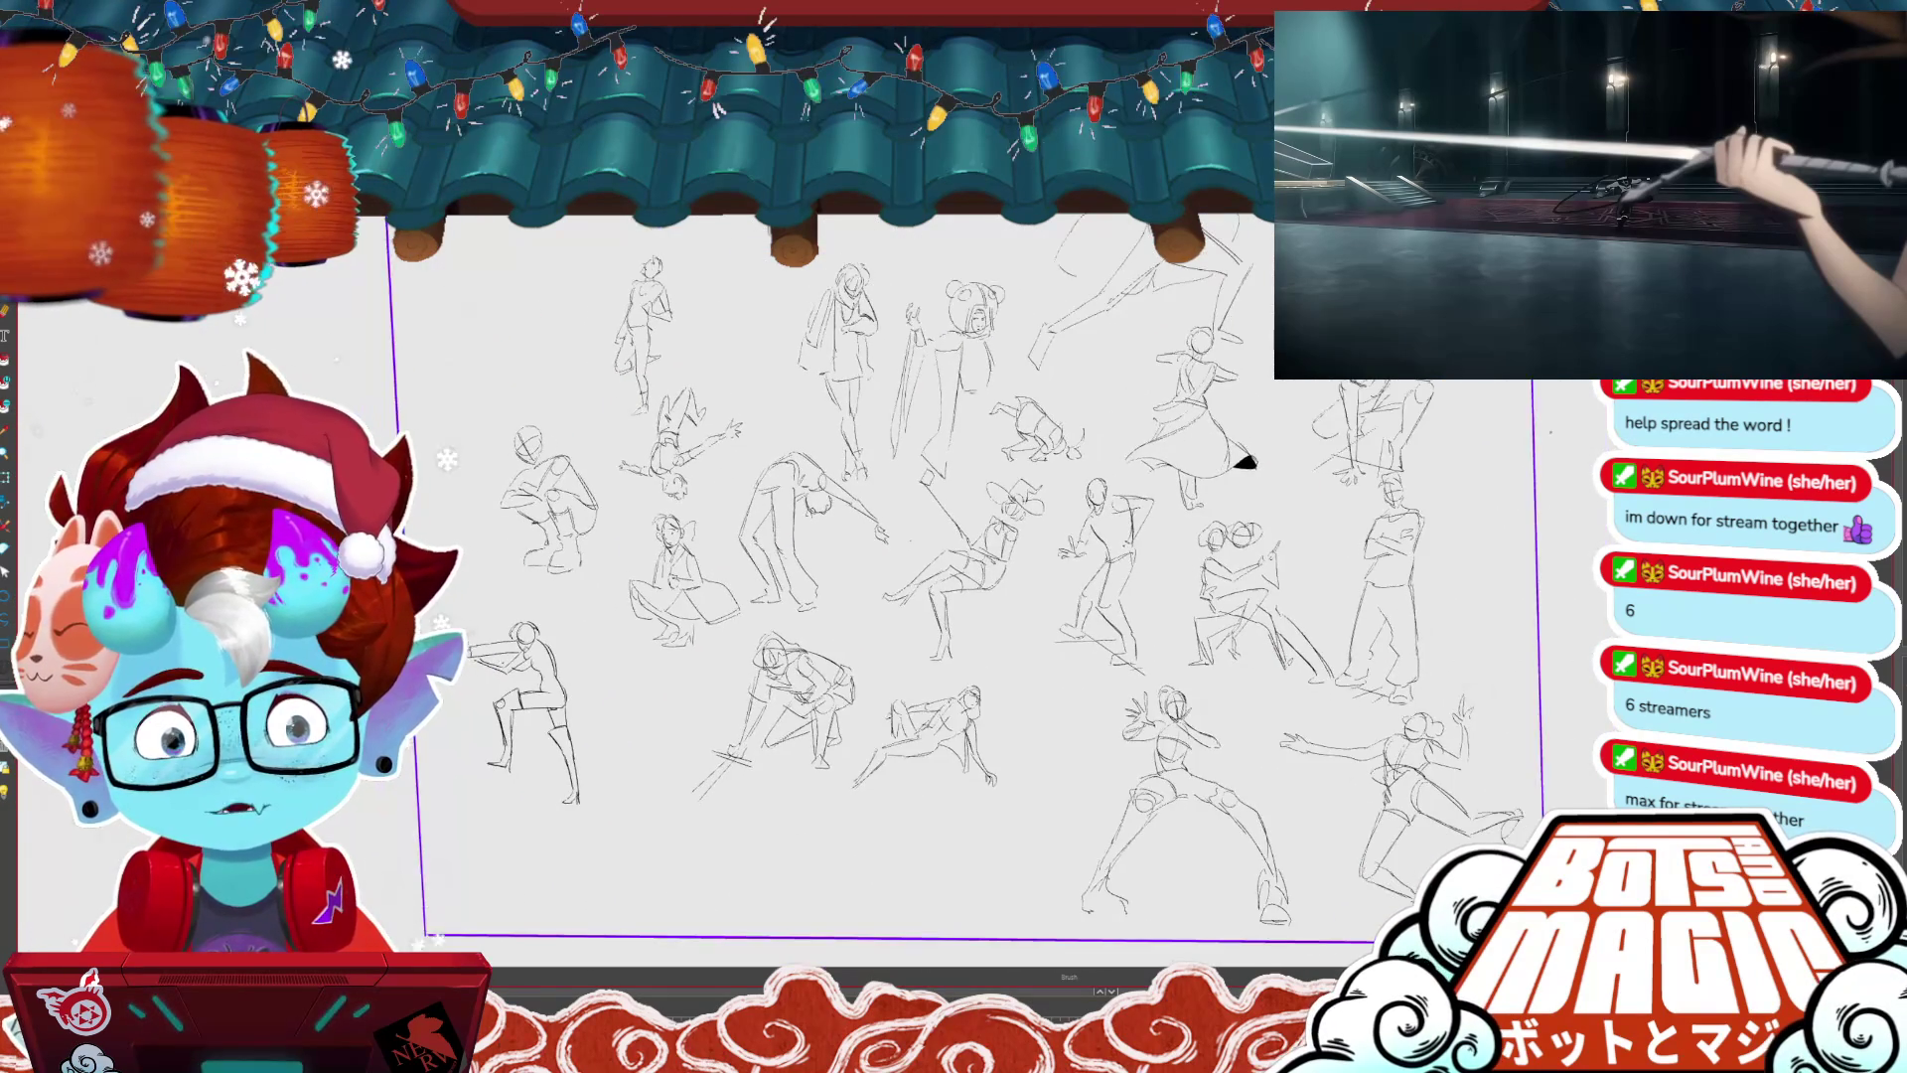
{"action": "scroll", "coordinate": [1235, 460], "scroll_direction": "up", "scroll_amount": 5}
{"action": "scroll", "coordinate": [953, 556], "scroll_direction": "down", "scroll_amount": 3}
{"action": "left_click_drag", "start_coordinate": [953, 556], "coordinate": [998, 569]}
- Scroll through the 3MIN and 2MIN sheets, then switch to a blank canvas
{"action": "scroll", "coordinate": [953, 556], "scroll_direction": "up", "scroll_amount": 1}
{"action": "scroll", "coordinate": [953, 556], "scroll_direction": "up", "scroll_amount": 1}
{"action": "scroll", "coordinate": [954, 556], "scroll_direction": "down", "scroll_amount": 2}
{"action": "scroll", "coordinate": [954, 556], "scroll_direction": "up", "scroll_amount": 2}
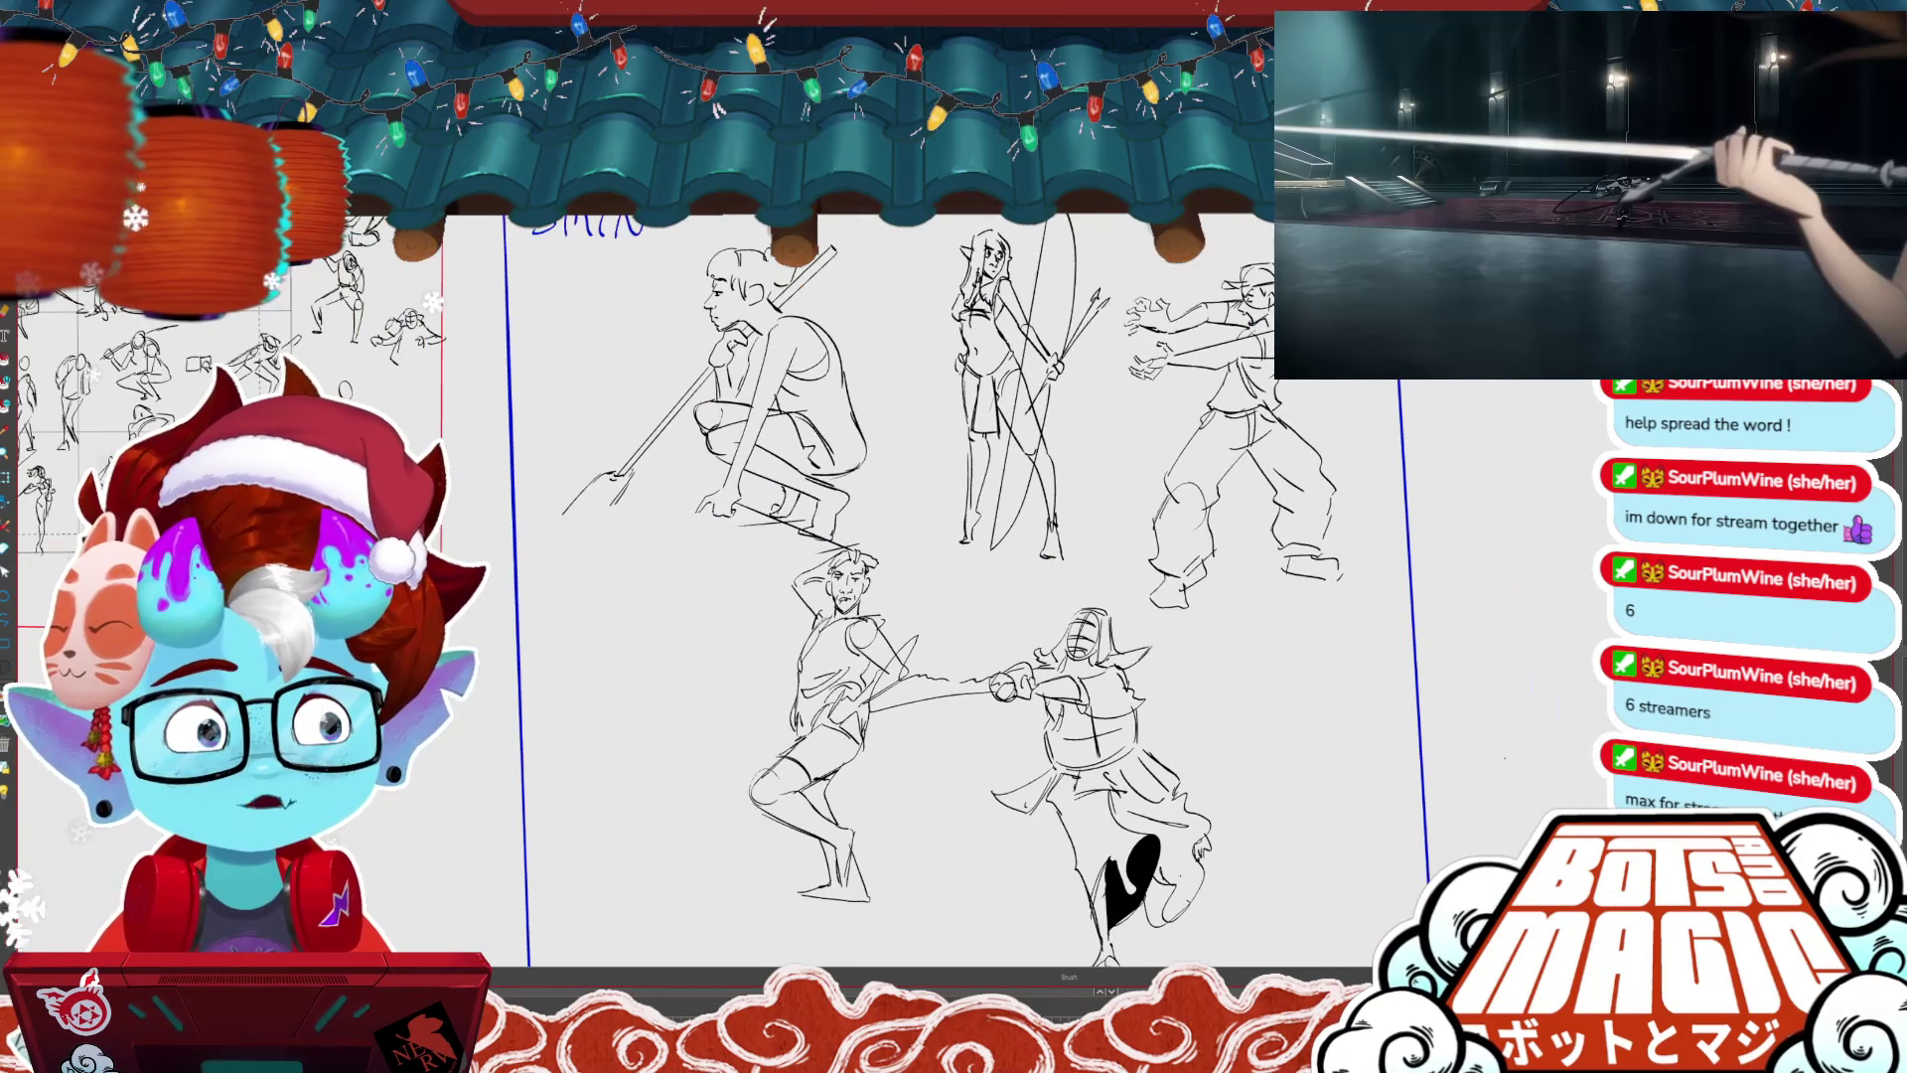
{"action": "scroll", "coordinate": [1003, 560], "scroll_direction": "down", "scroll_amount": 1}
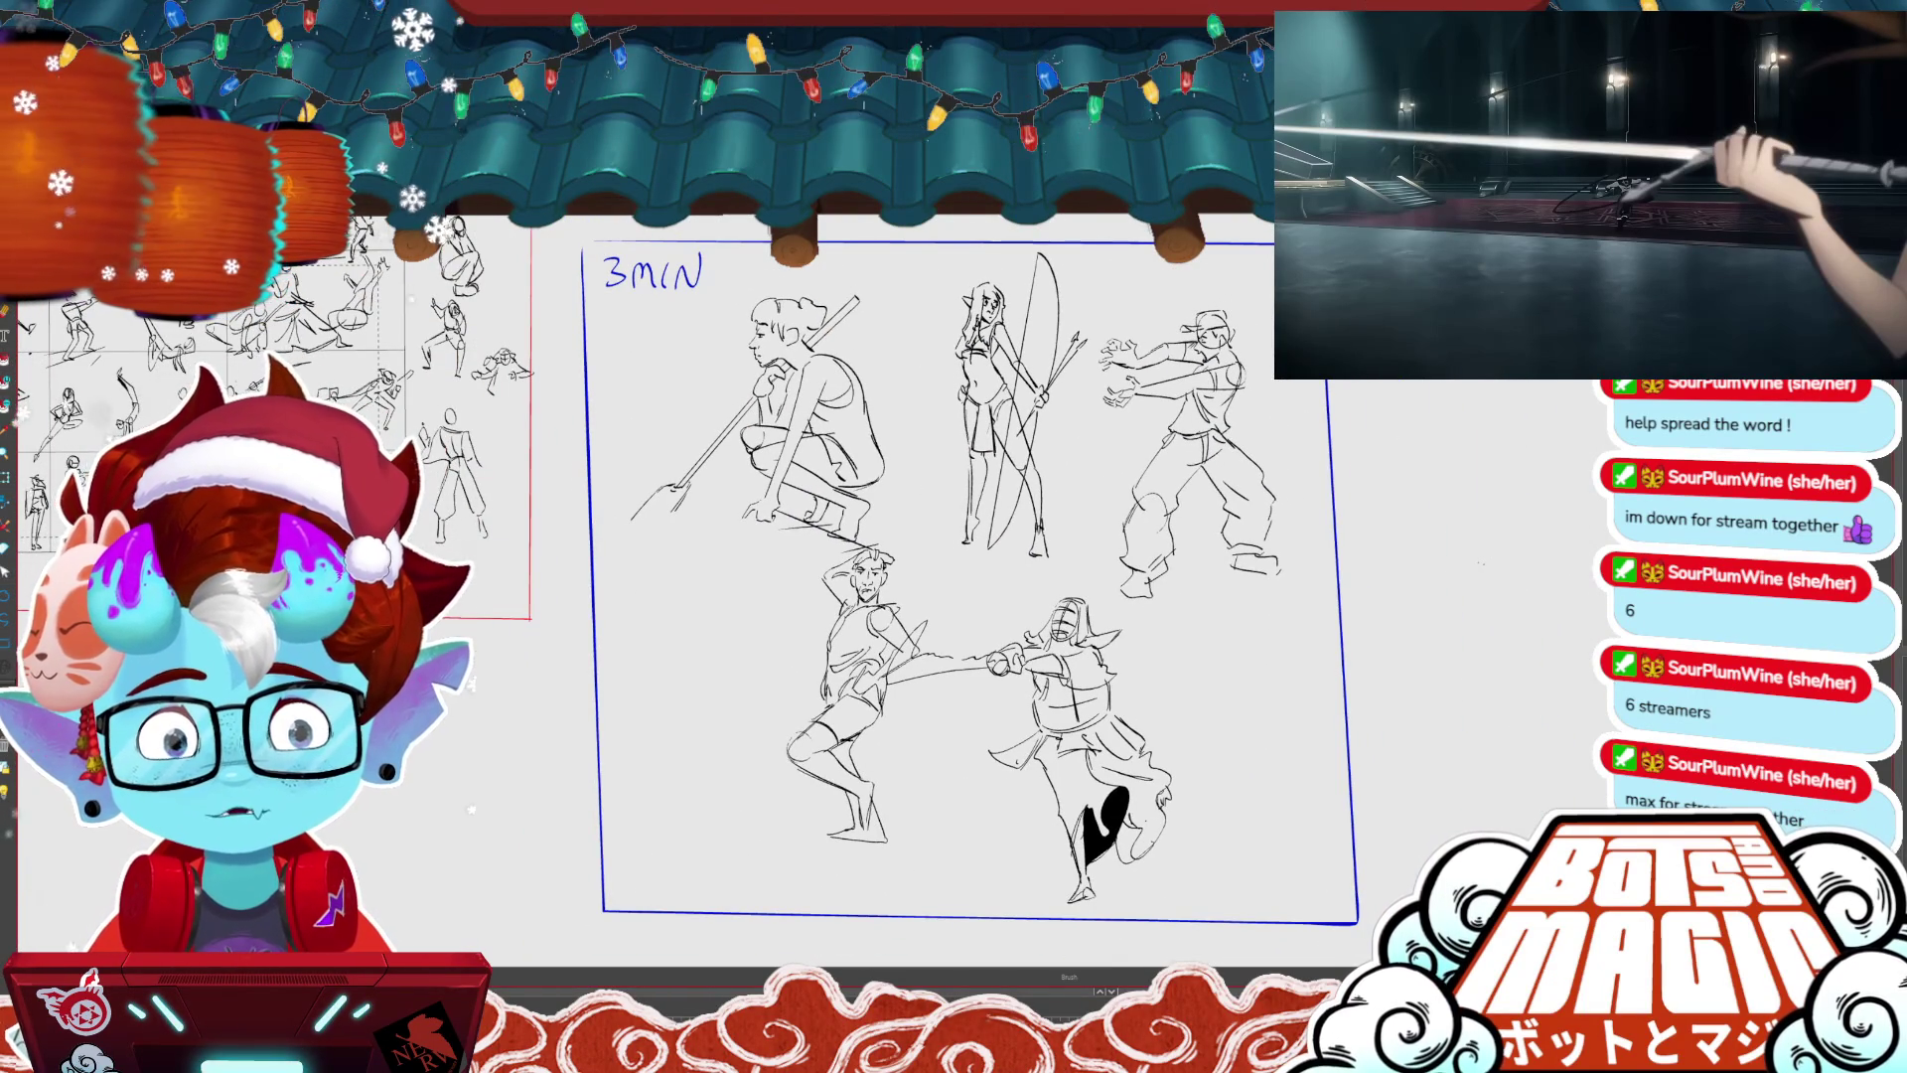
{"action": "scroll", "coordinate": [953, 556], "scroll_direction": "up", "scroll_amount": 5}
{"action": "scroll", "coordinate": [953, 556], "scroll_direction": "up", "scroll_amount": 2}
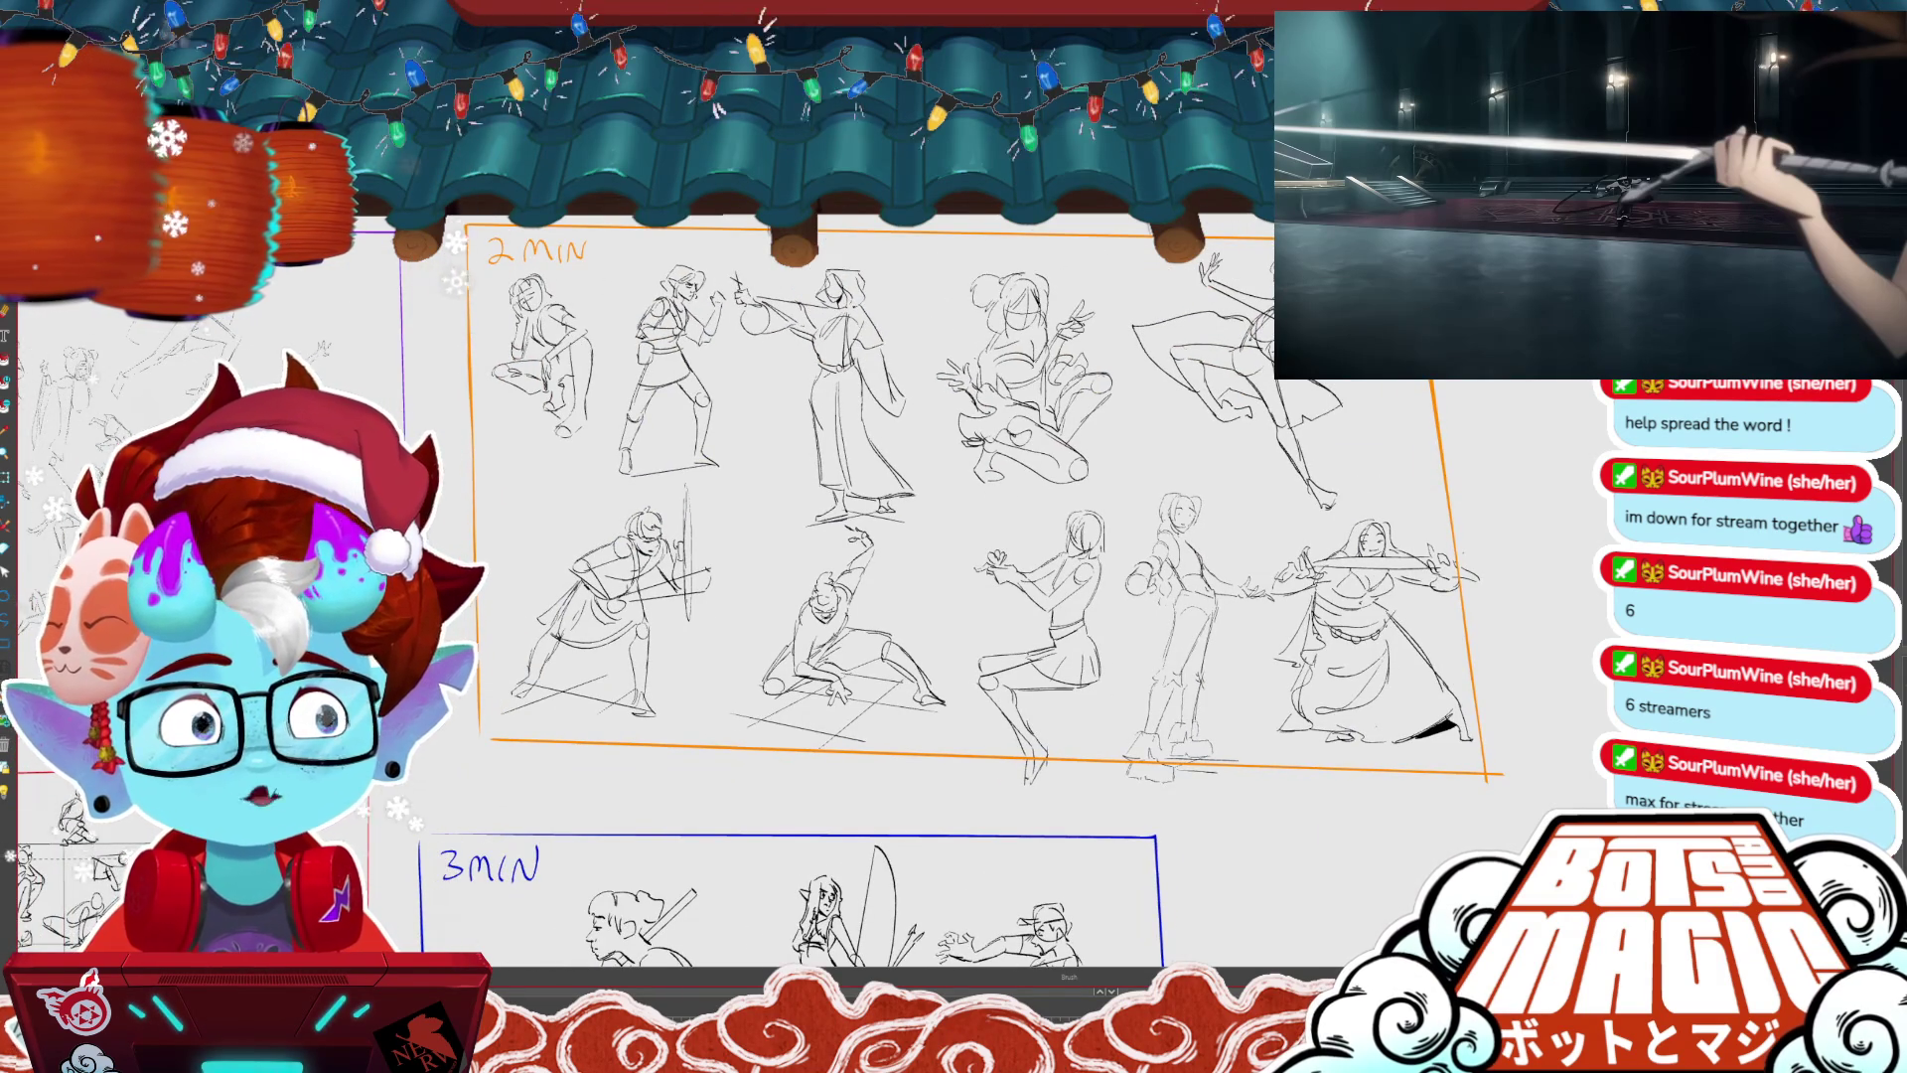
{"action": "scroll", "coordinate": [953, 556], "scroll_direction": "up", "scroll_amount": 1}
{"action": "scroll", "coordinate": [953, 556], "scroll_direction": "up", "scroll_amount": 1}
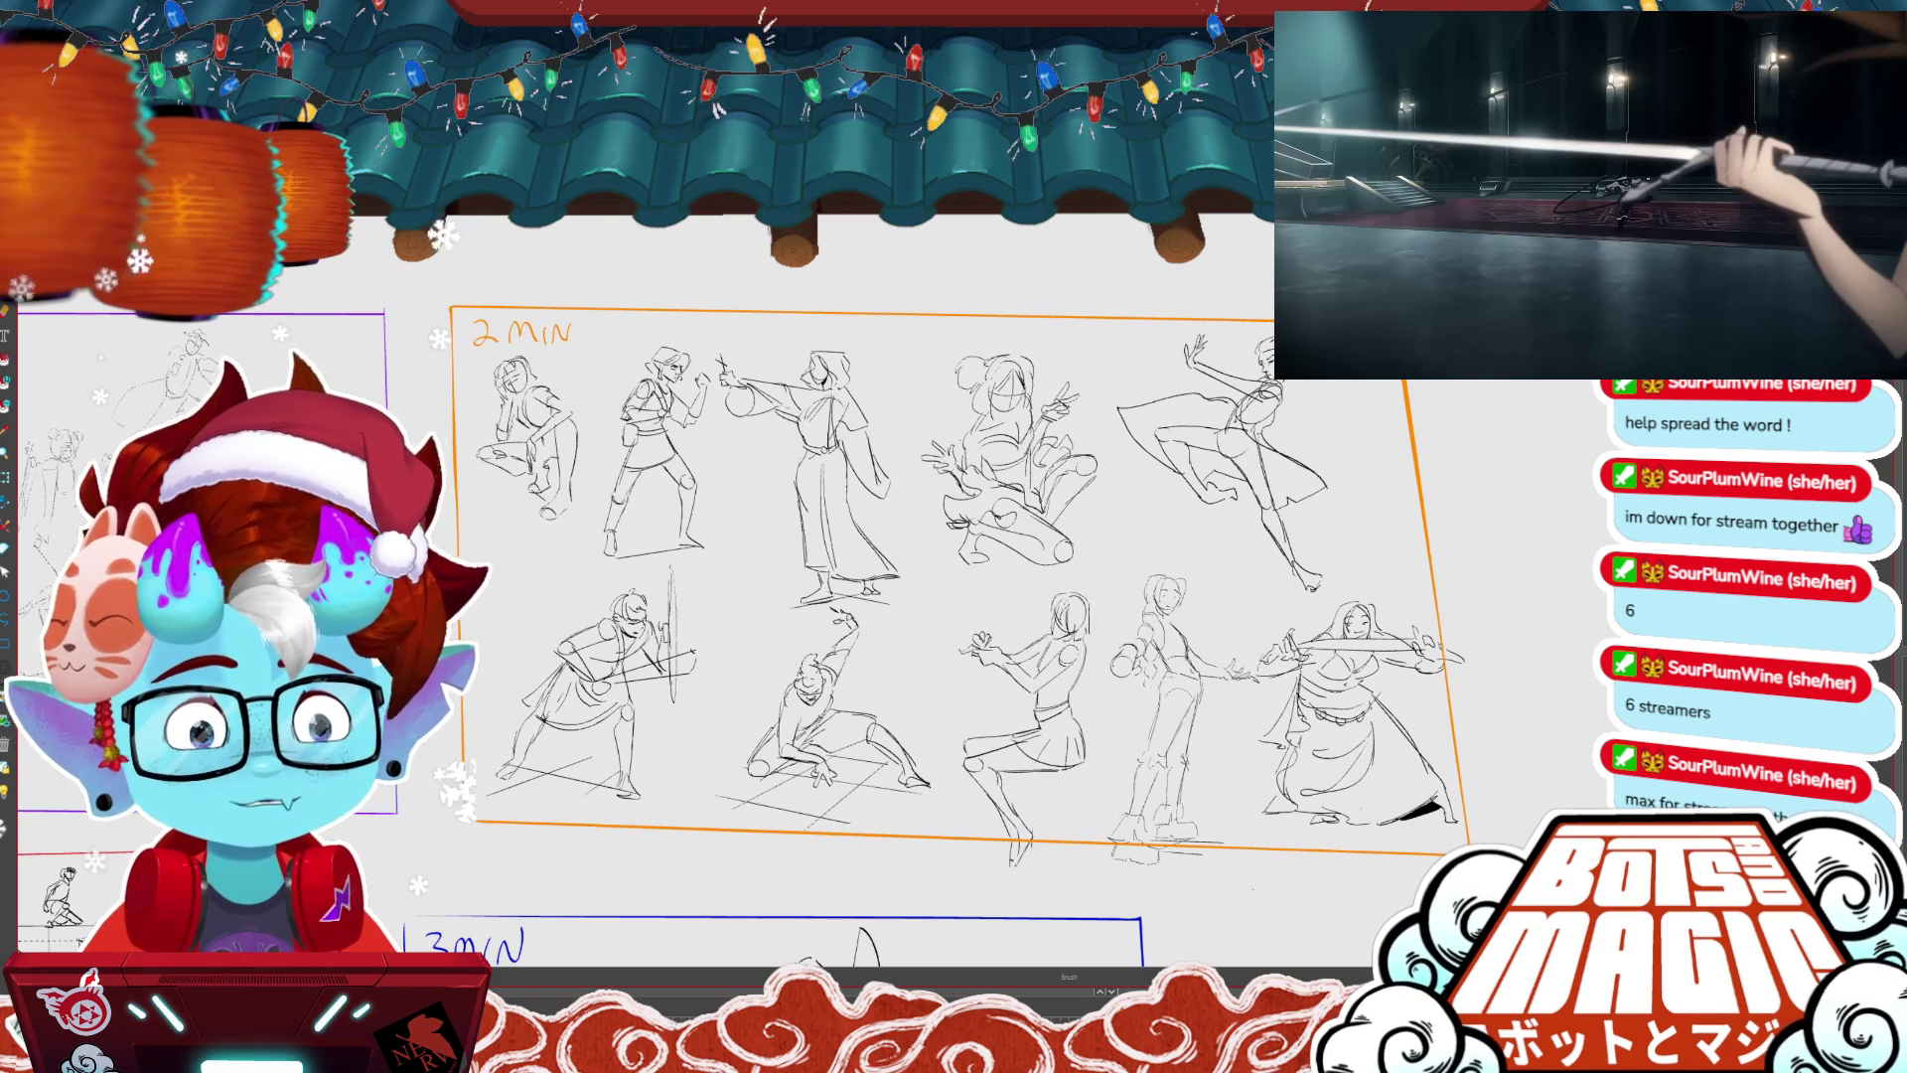
{"action": "key", "text": "ctrl+Tab"}
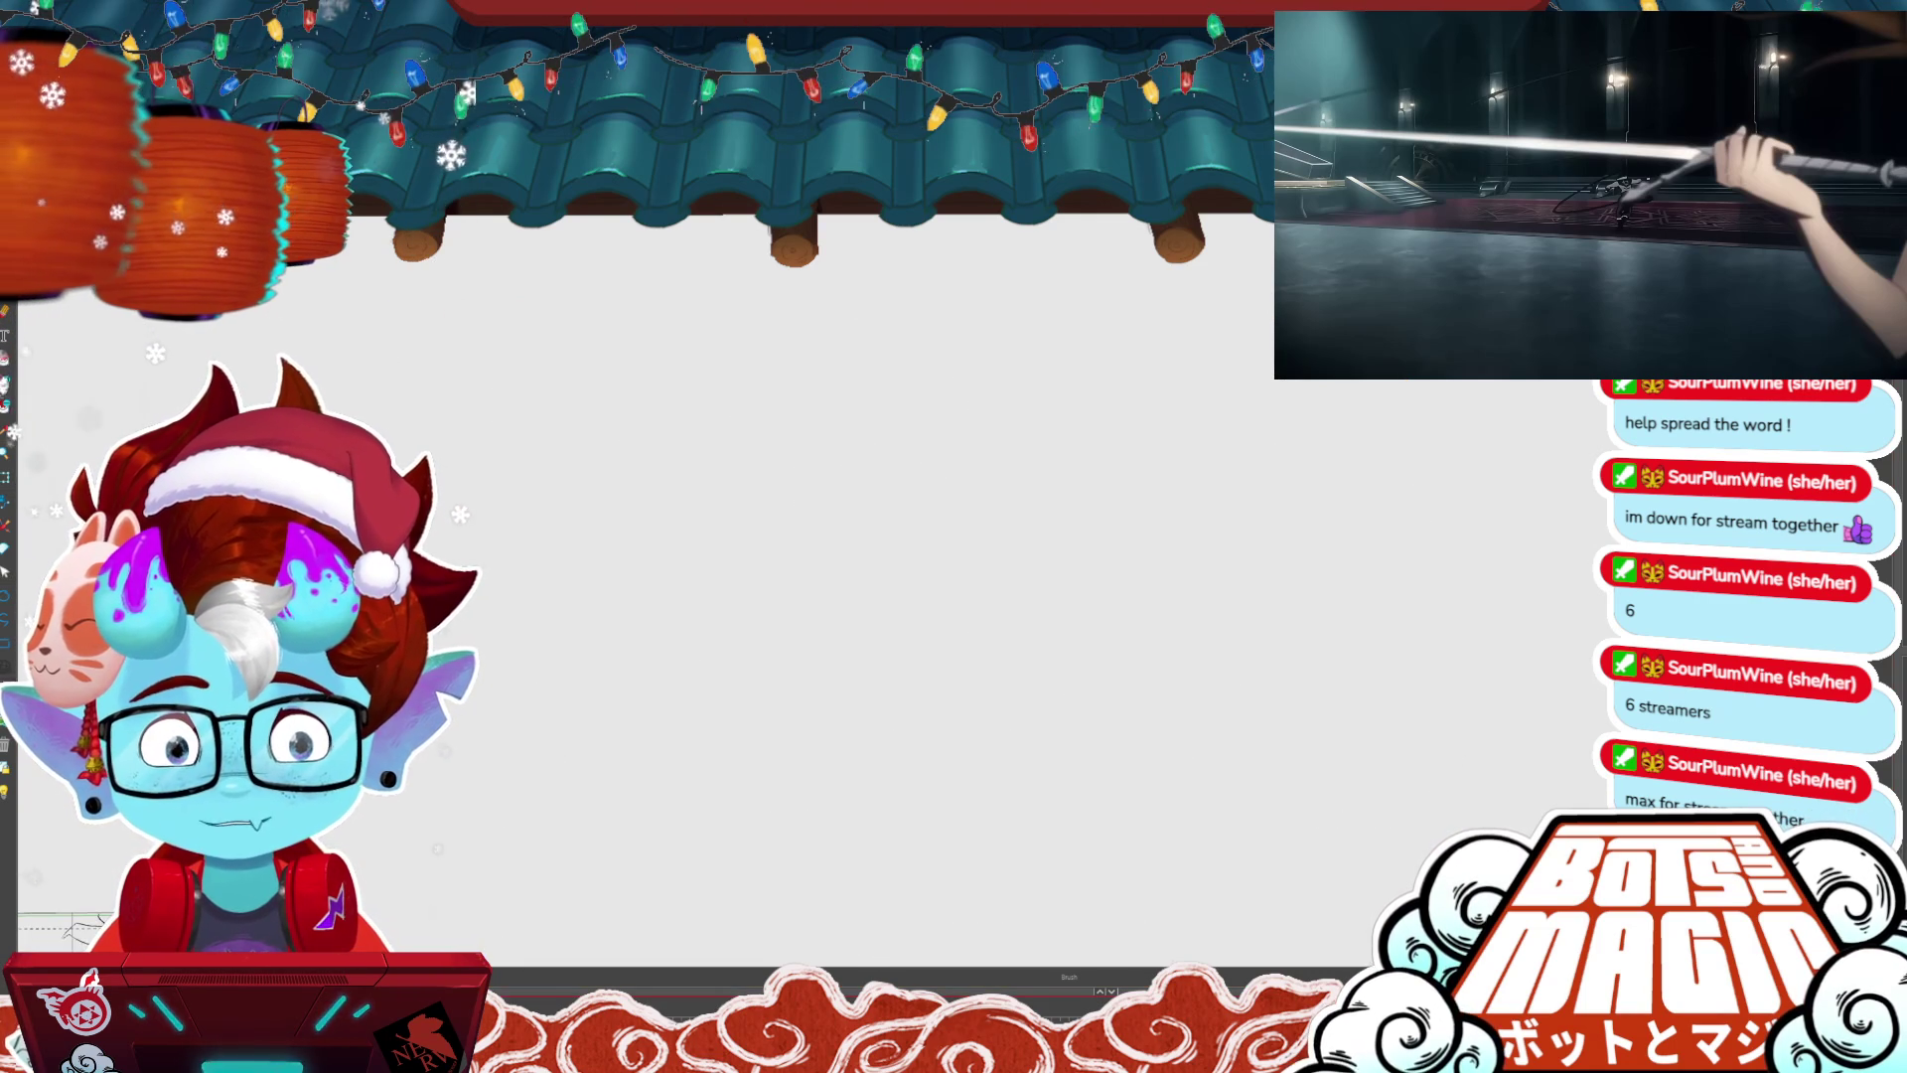
{"action": "scroll", "coordinate": [725, 497], "scroll_direction": "down", "scroll_amount": 5}
{"action": "scroll", "coordinate": [725, 497], "scroll_direction": "up", "scroll_amount": 2}
{"action": "scroll", "coordinate": [725, 497], "scroll_direction": "up", "scroll_amount": 2}
{"action": "scroll", "coordinate": [725, 497], "scroll_direction": "up", "scroll_amount": 2}
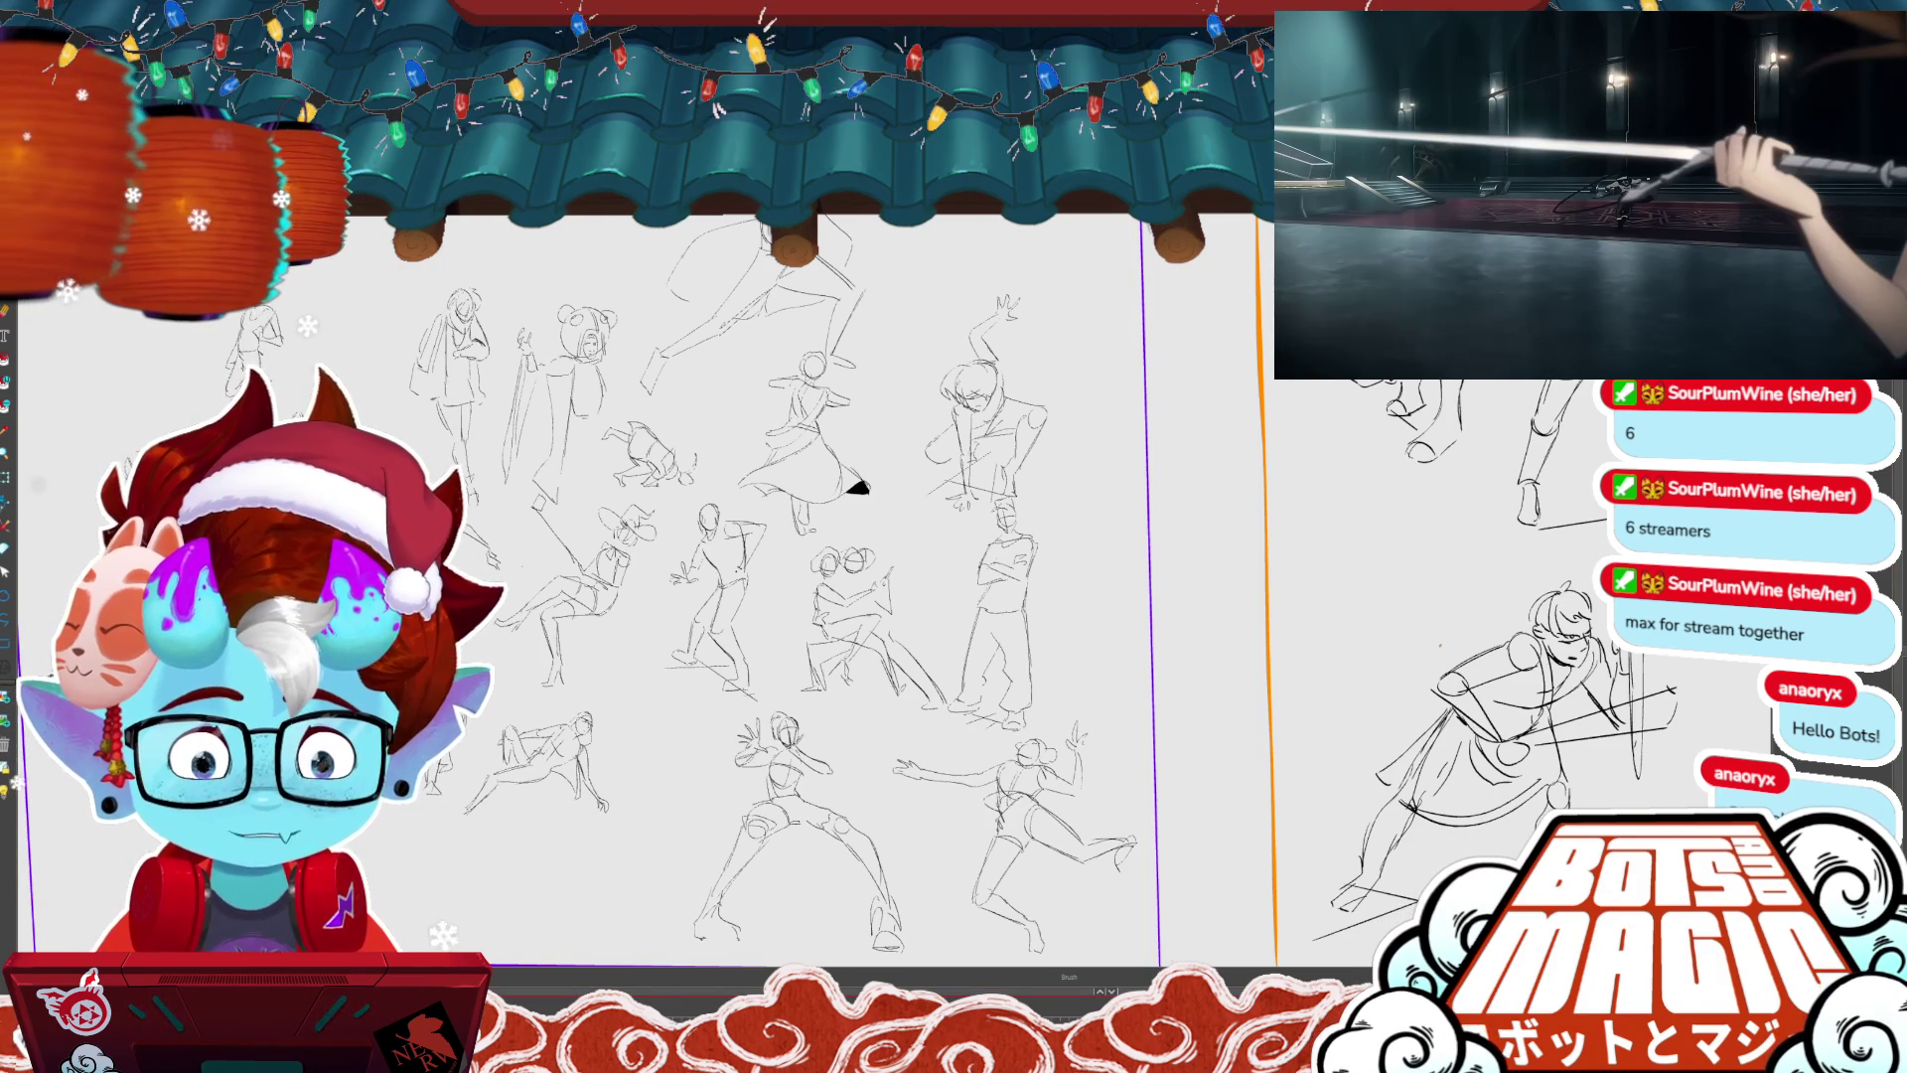
{"action": "key", "text": "ctrl+Tab"}
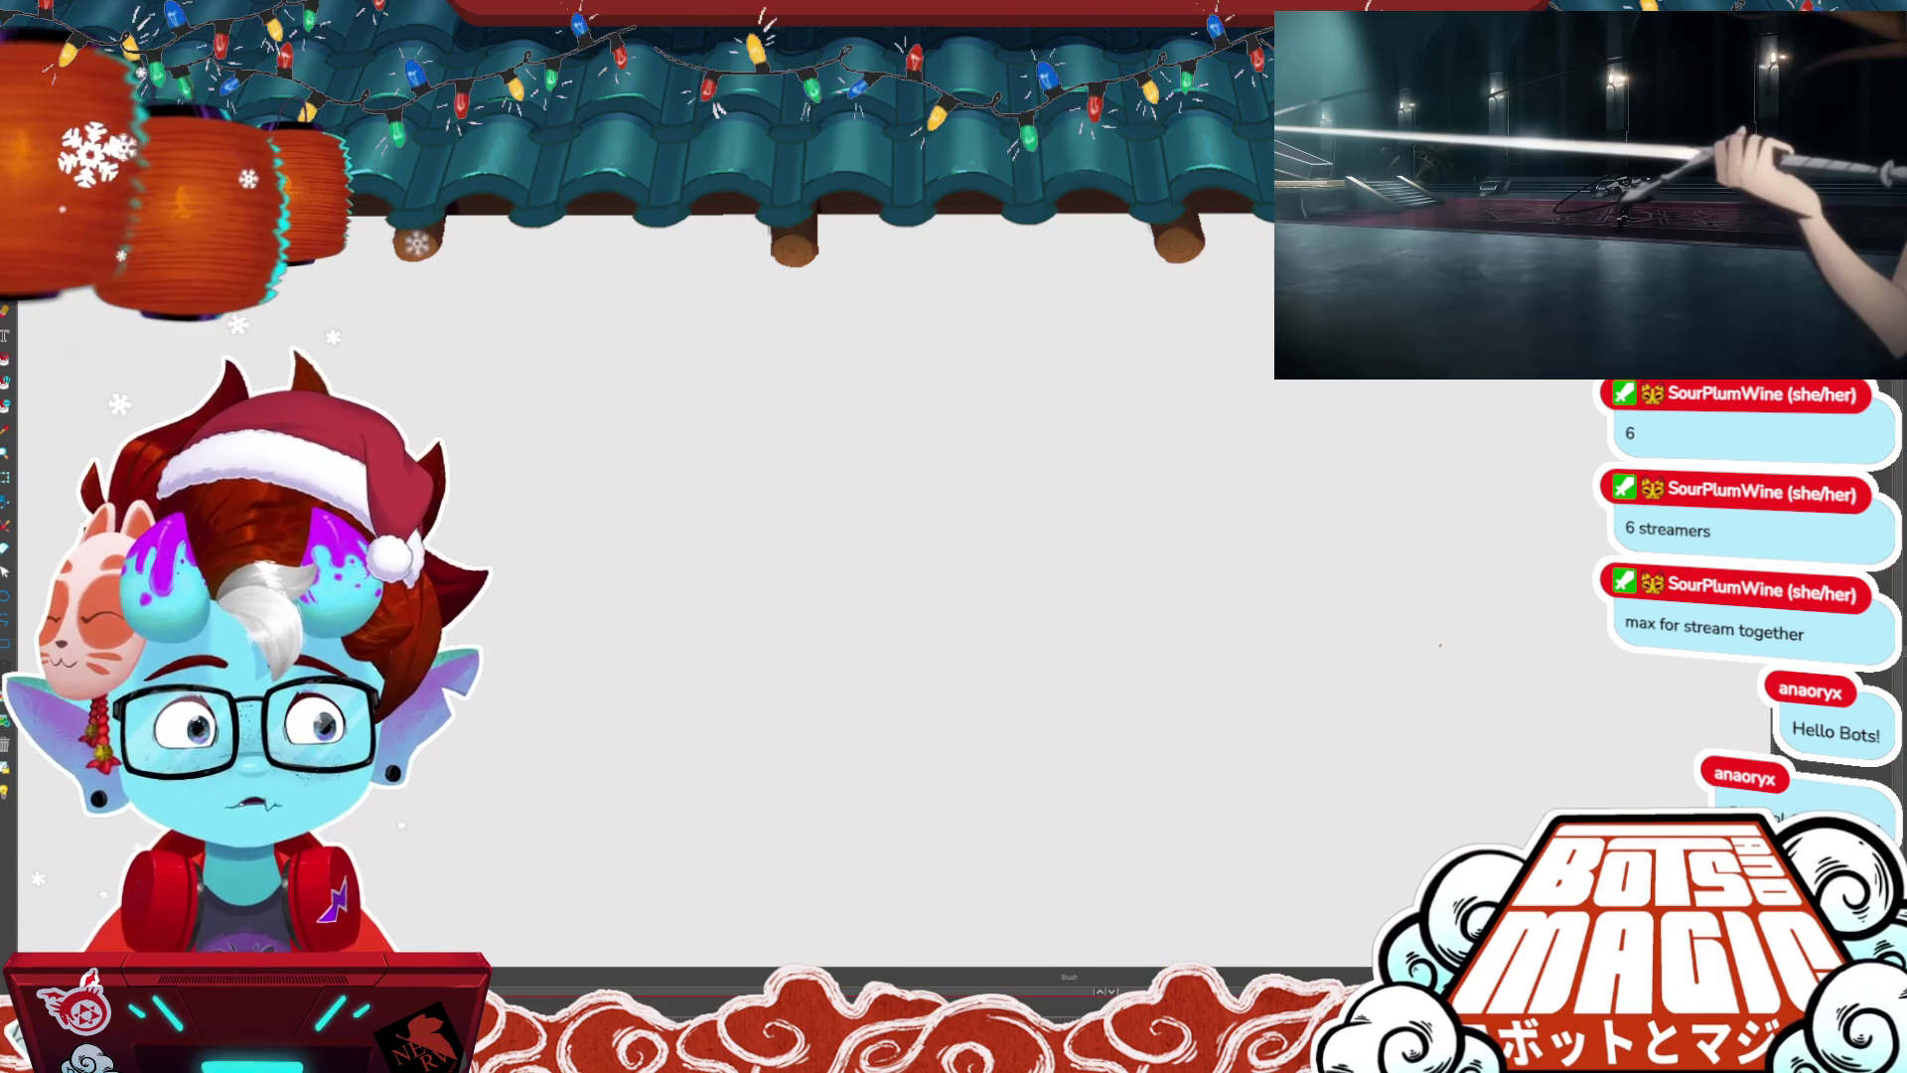